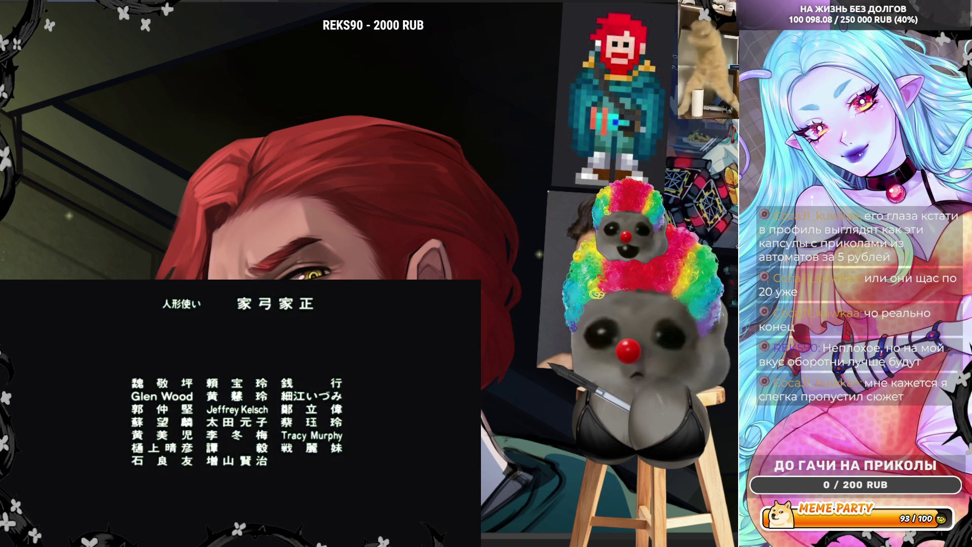
Step: Pause the reference video, then sample red hair colours and enlarge the brush
{"action": "left_click", "coordinate": [107, 435]}
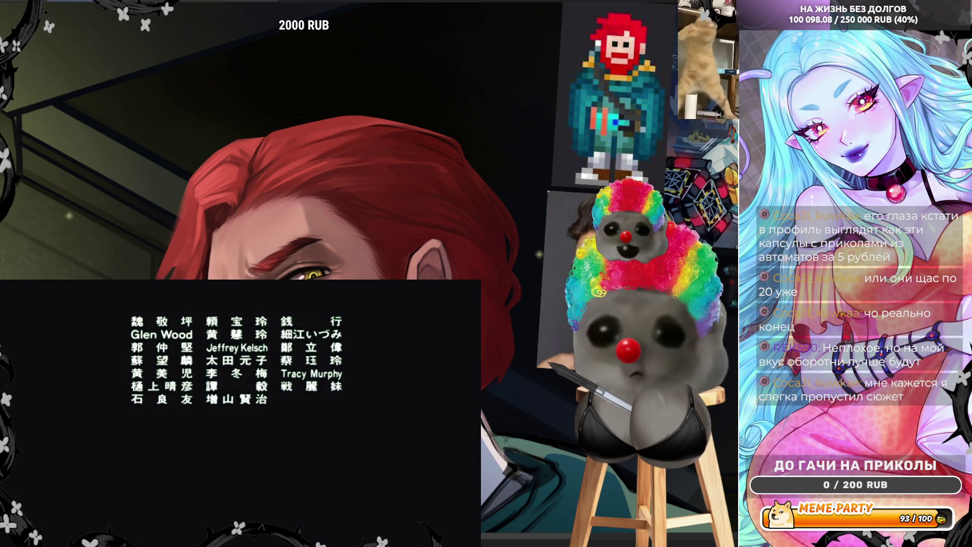
{"action": "left_click", "coordinate": [108, 434]}
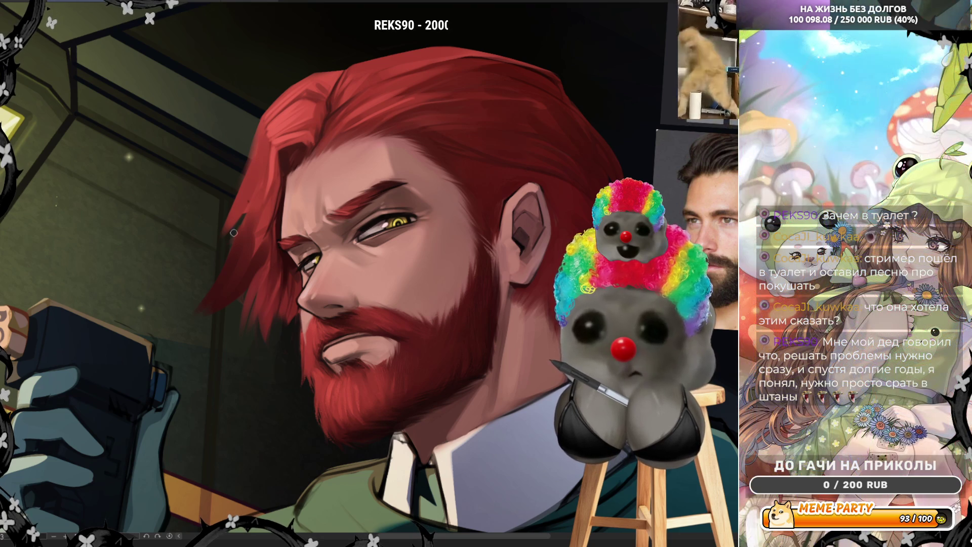
{"action": "left_click", "coordinate": [250, 196], "text": "alt"}
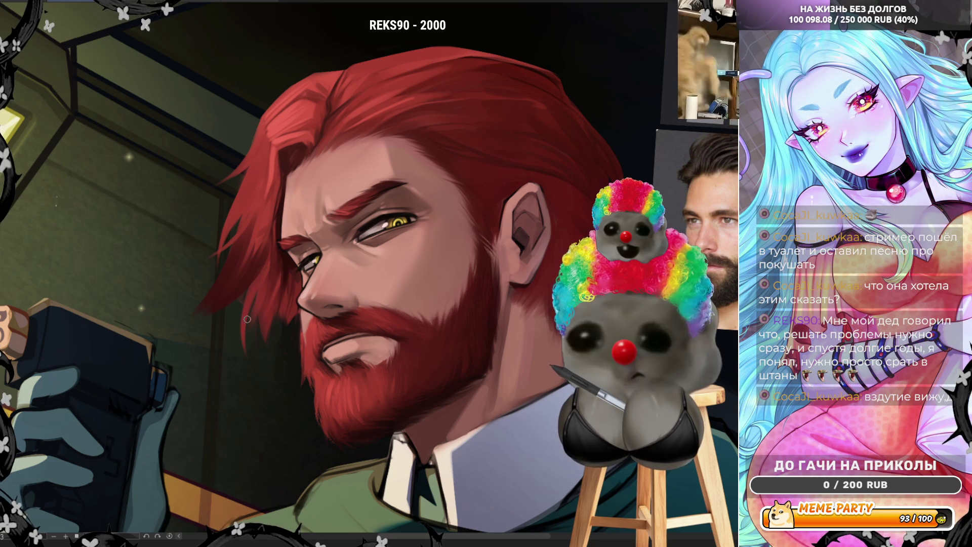
{"action": "left_click", "coordinate": [277, 131], "text": "alt"}
{"action": "left_click", "coordinate": [255, 193], "text": "alt"}
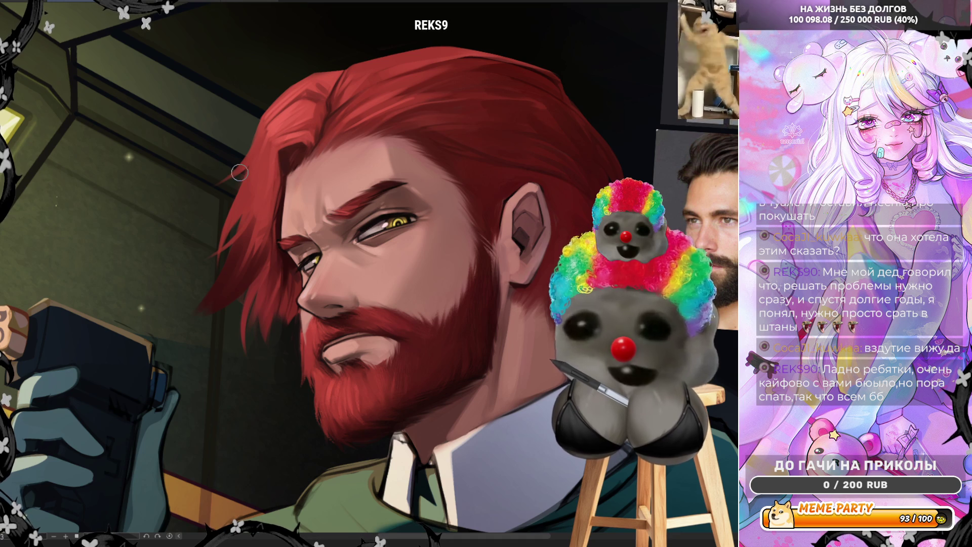
{"action": "key", "text": "bracketright"}
{"action": "left_click", "coordinate": [289, 114], "text": "alt"}
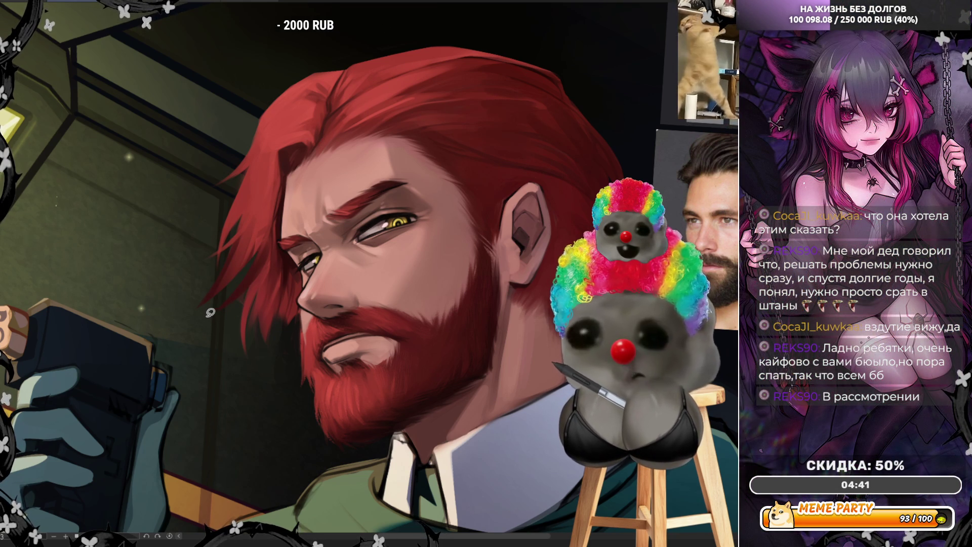
Step: Try light strands along the hair edge, undo them, and mirror the view to check the face
{"action": "left_click_drag", "start_coordinate": [211, 312], "coordinate": [256, 273]}
{"action": "key", "text": "ctrl+z"}
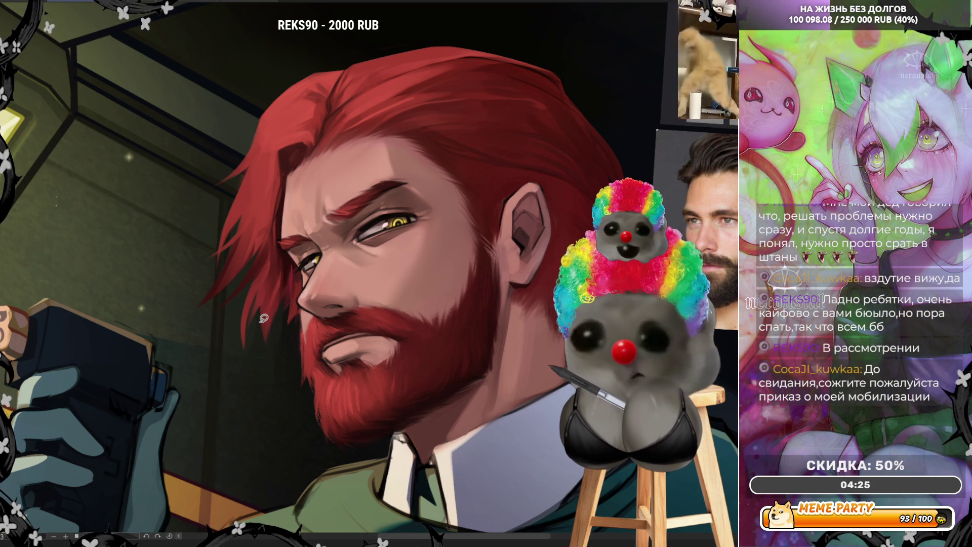
{"action": "key", "text": "ctrl+minus"}
{"action": "key", "text": "ctrl+minus"}
{"action": "key", "text": "ctrl+minus"}
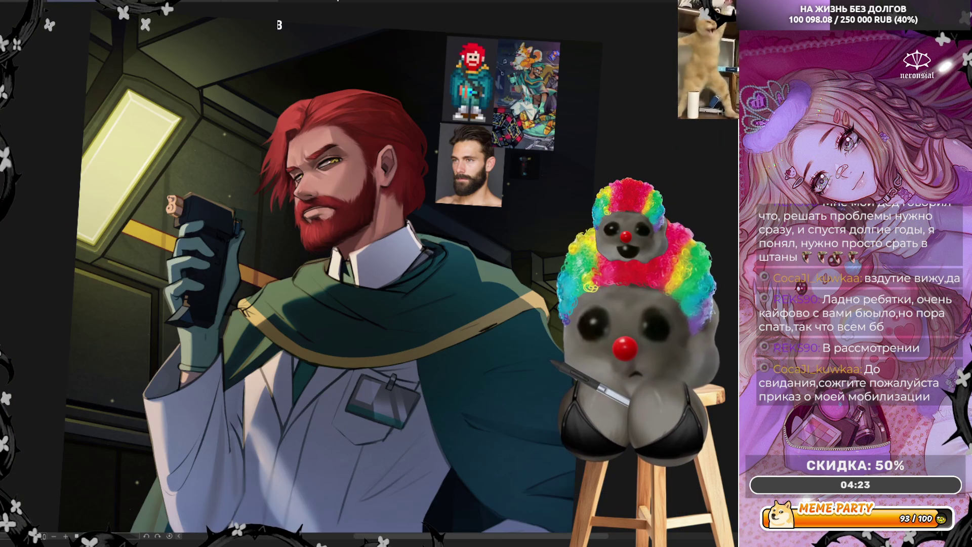
{"action": "key", "text": "ctrl+plus"}
{"action": "key", "text": "ctrl+plus"}
{"action": "key", "text": "ctrl+plus"}
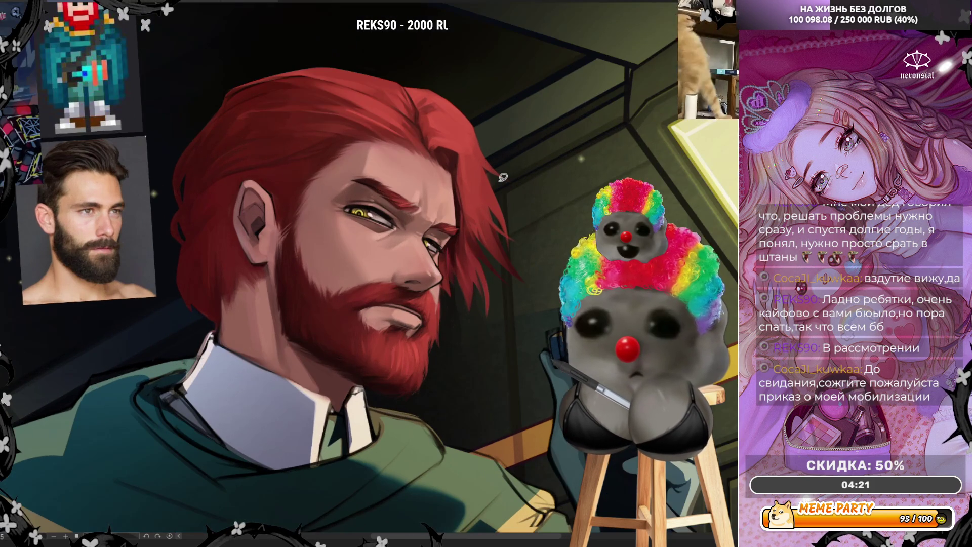
{"action": "key", "text": "ctrl+plus"}
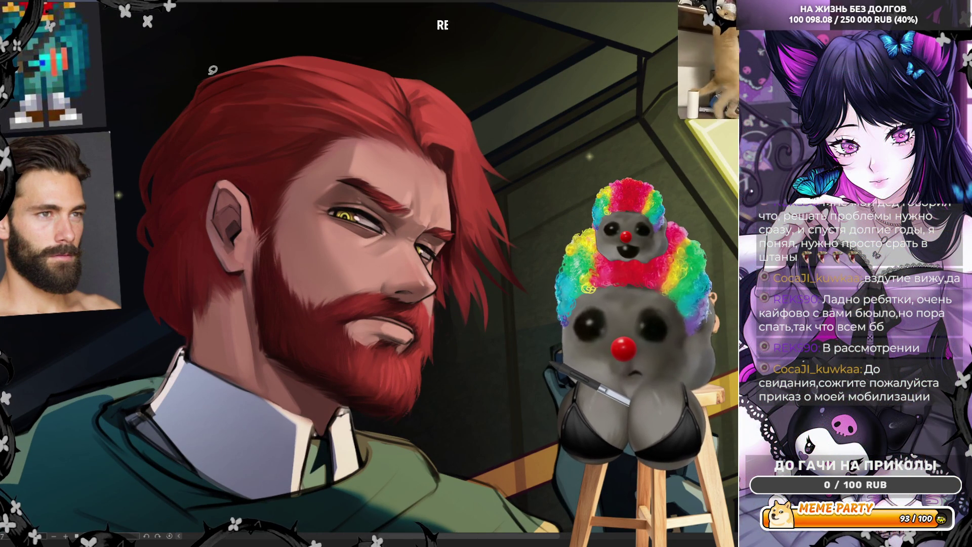
{"action": "left_click_drag", "start_coordinate": [197, 105], "coordinate": [157, 219]}
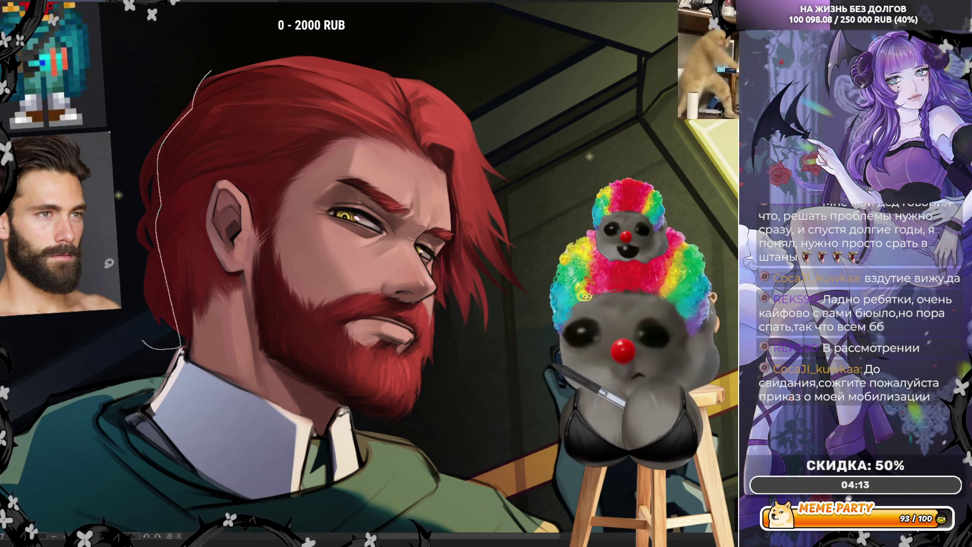
{"action": "key", "text": "ctrl+z"}
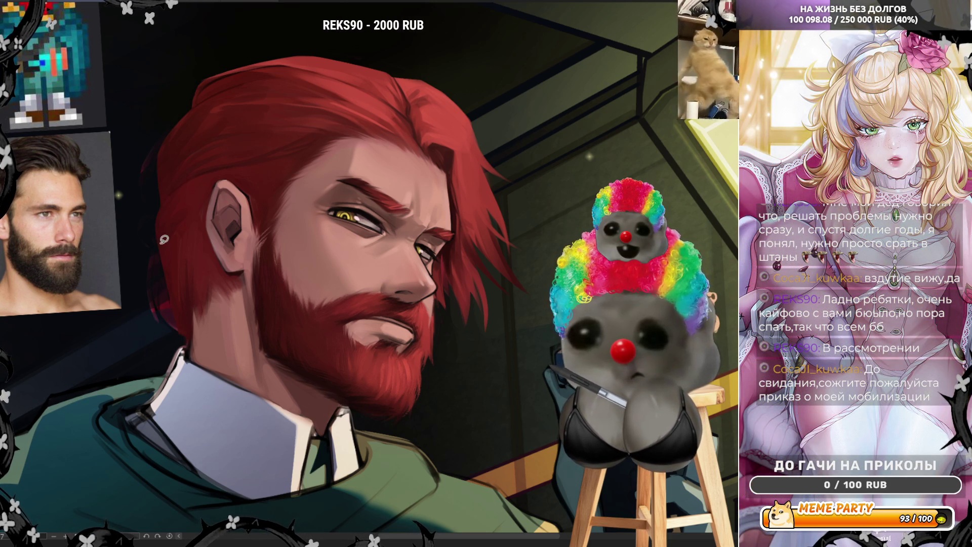
{"action": "key", "text": "ctrl+z"}
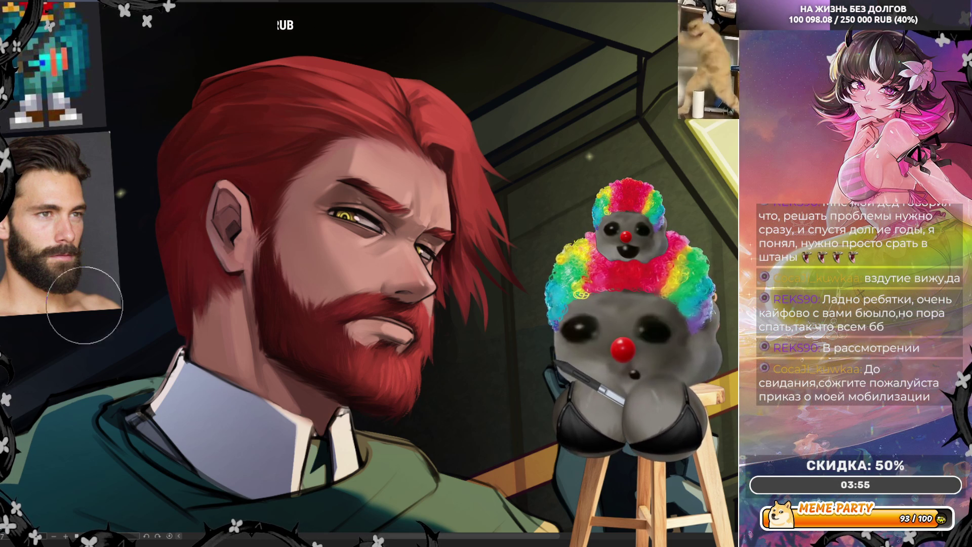
{"action": "key", "text": "m"}
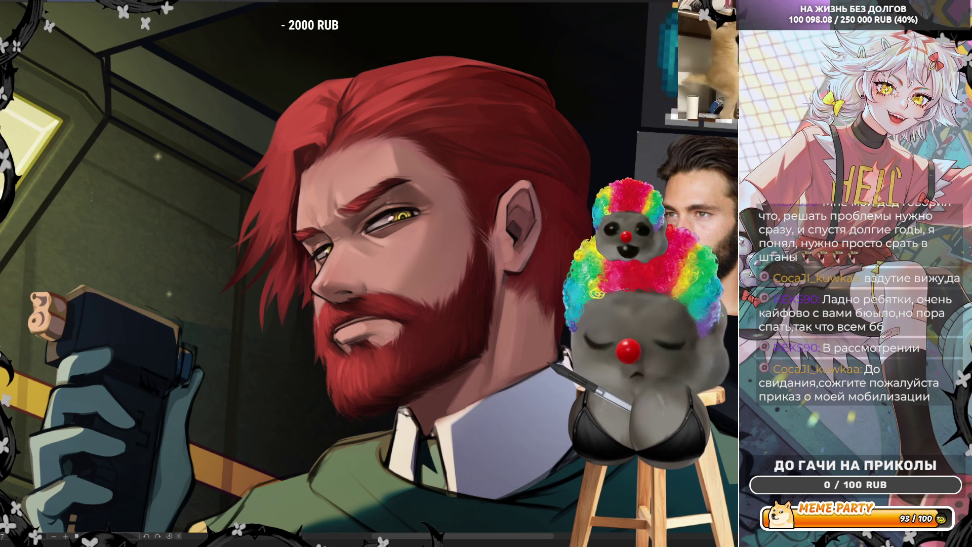
{"action": "scroll", "coordinate": [544, 256], "scroll_direction": "down", "scroll_amount": 2}
{"action": "scroll", "coordinate": [494, 190], "scroll_direction": "down", "scroll_amount": 2}
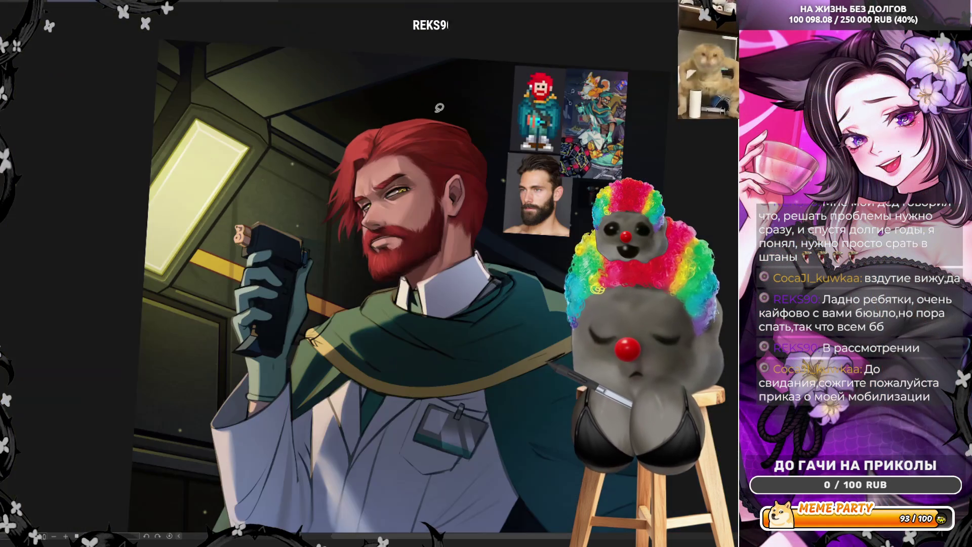
{"action": "scroll", "coordinate": [434, 121], "scroll_direction": "down", "scroll_amount": 2}
{"action": "scroll", "coordinate": [434, 120], "scroll_direction": "up", "scroll_amount": 2}
{"action": "scroll", "coordinate": [433, 120], "scroll_direction": "up", "scroll_amount": 2}
{"action": "scroll", "coordinate": [434, 120], "scroll_direction": "up", "scroll_amount": 2}
{"action": "scroll", "coordinate": [433, 120], "scroll_direction": "down", "scroll_amount": 2}
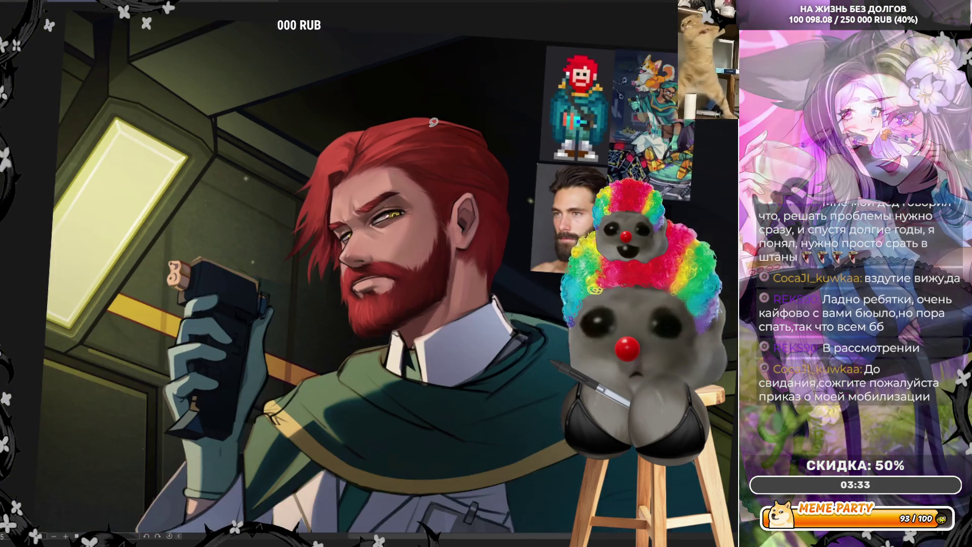
{"action": "scroll", "coordinate": [434, 120], "scroll_direction": "down", "scroll_amount": 2}
{"action": "scroll", "coordinate": [537, 221], "scroll_direction": "up", "scroll_amount": 2}
{"action": "scroll", "coordinate": [536, 221], "scroll_direction": "up", "scroll_amount": 2}
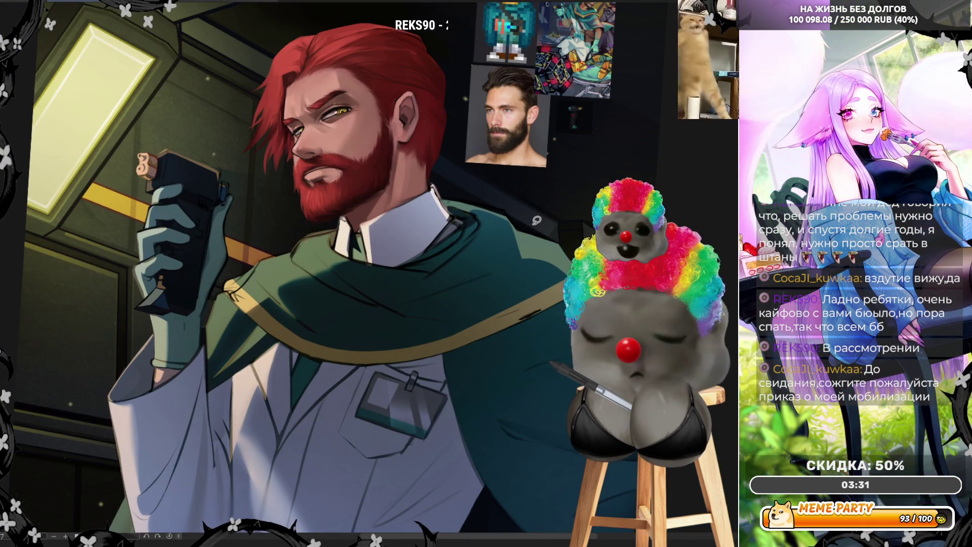
{"action": "scroll", "coordinate": [537, 221], "scroll_direction": "up", "scroll_amount": 1}
{"action": "scroll", "coordinate": [536, 222], "scroll_direction": "up", "scroll_amount": 1}
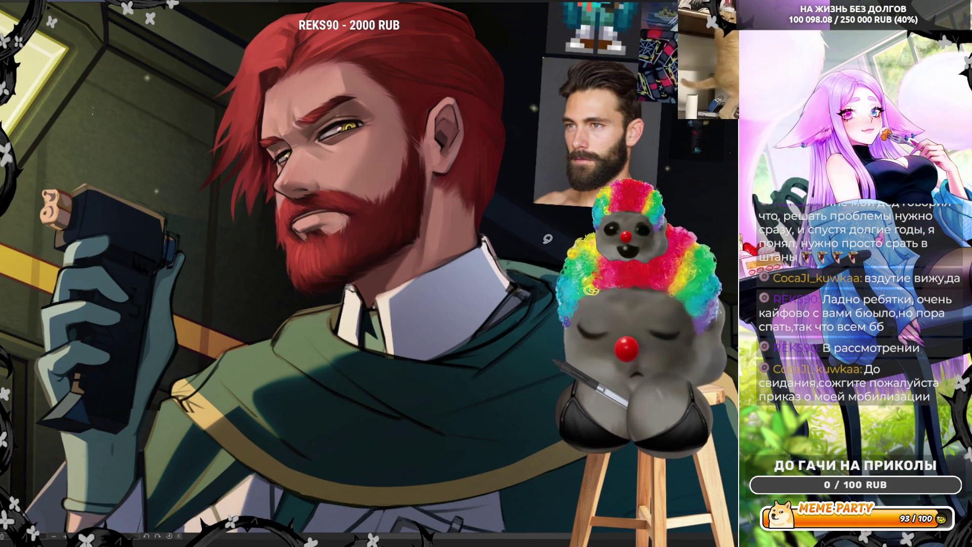
{"action": "scroll", "coordinate": [547, 239], "scroll_direction": "up", "scroll_amount": 1}
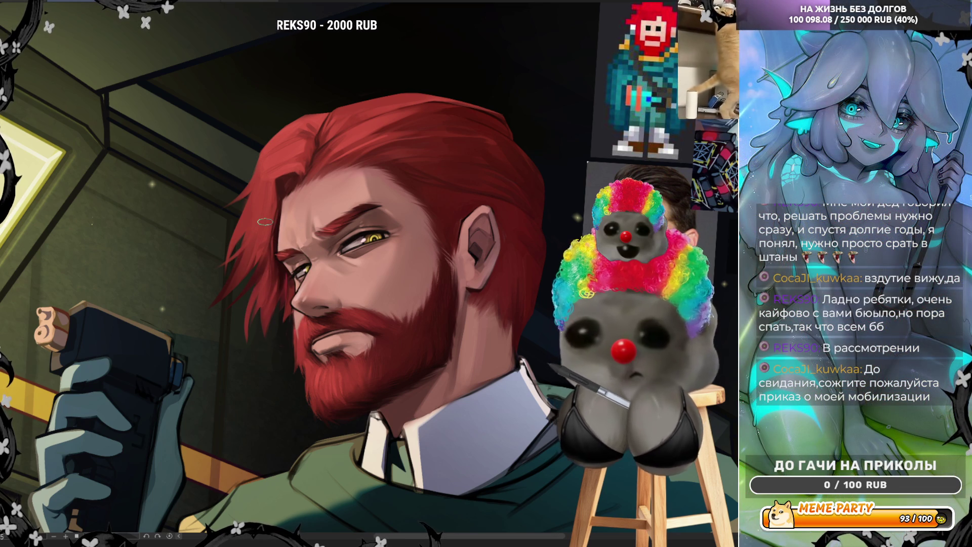
Step: Sample a beard colour, enlarge the brush, and mirror the view to check the face
{"action": "left_click", "coordinate": [315, 365], "text": "alt"}
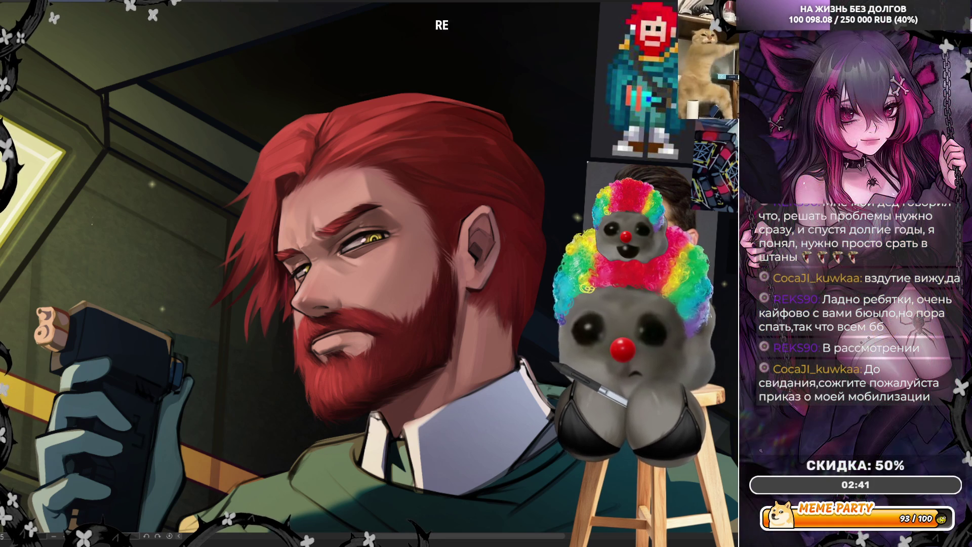
{"action": "key", "text": "bracketright"}
{"action": "key", "text": "bracketright"}
{"action": "key", "text": "bracketright"}
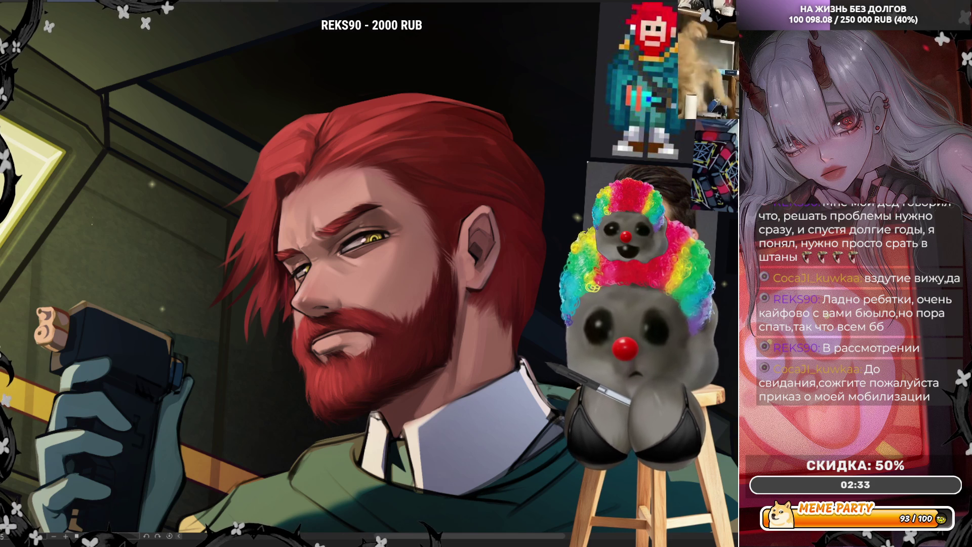
{"action": "key", "text": "m"}
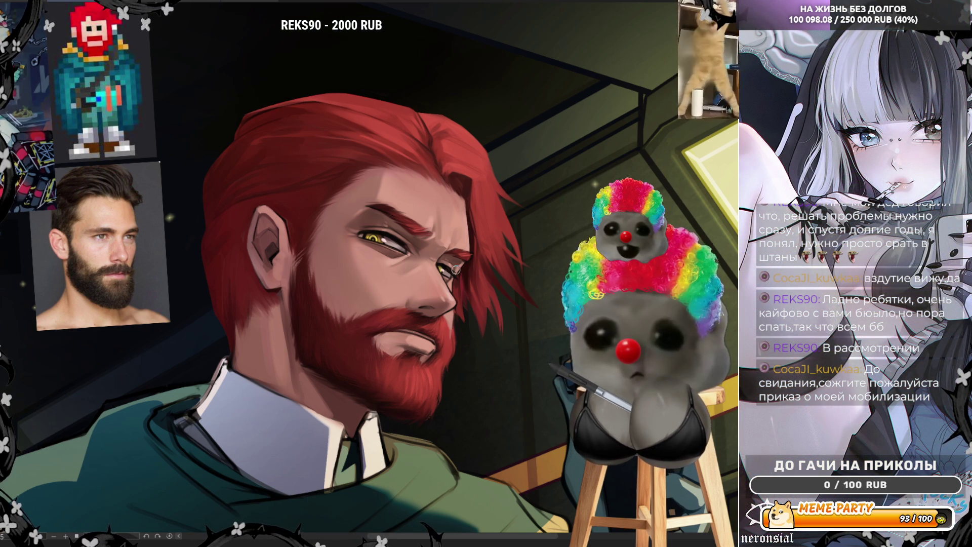
{"action": "scroll", "coordinate": [300, 286], "scroll_direction": "down", "scroll_amount": 2}
{"action": "scroll", "coordinate": [300, 286], "scroll_direction": "up", "scroll_amount": 2}
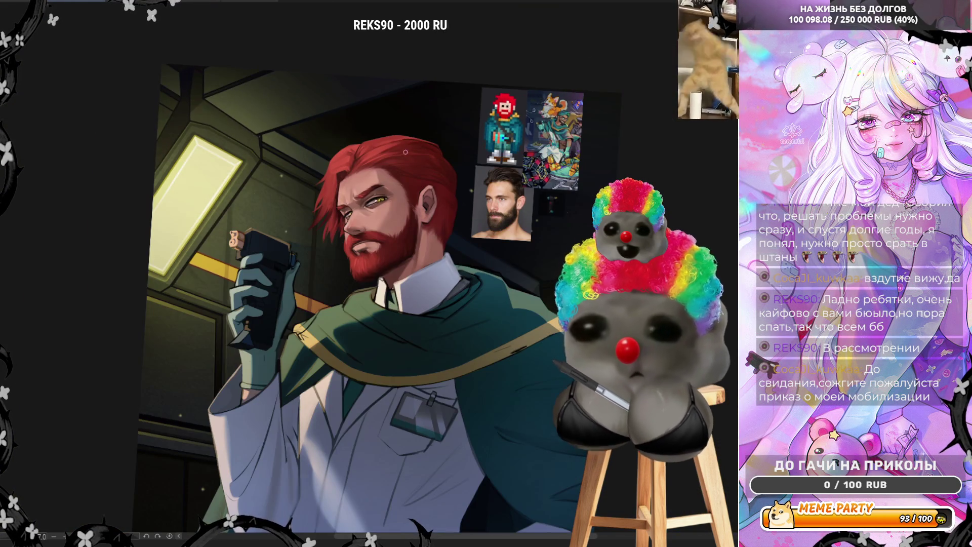
{"action": "scroll", "coordinate": [423, 287], "scroll_direction": "up", "scroll_amount": 2}
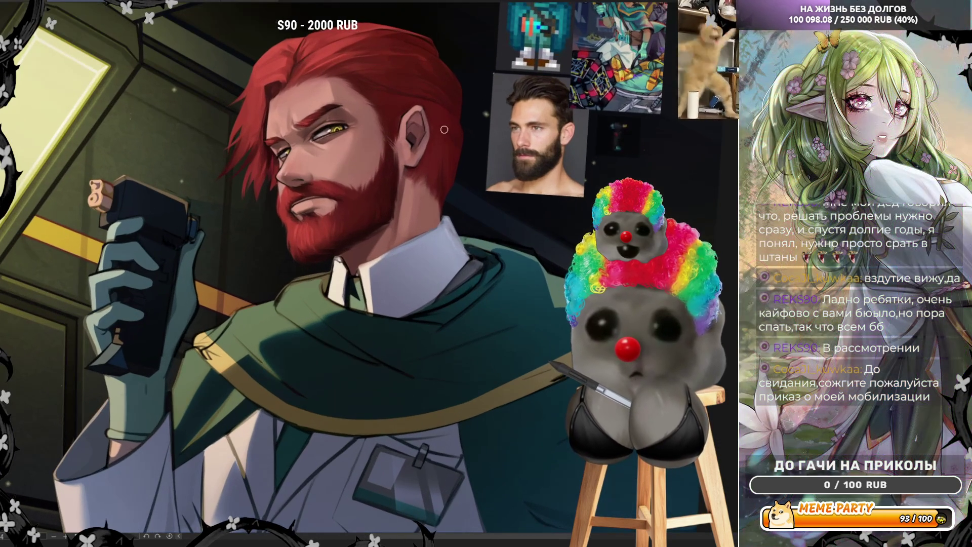
{"action": "scroll", "coordinate": [364, 145], "scroll_direction": "up", "scroll_amount": 2}
{"action": "scroll", "coordinate": [319, 148], "scroll_direction": "up", "scroll_amount": 3}
{"action": "scroll", "coordinate": [297, 152], "scroll_direction": "up", "scroll_amount": 1}
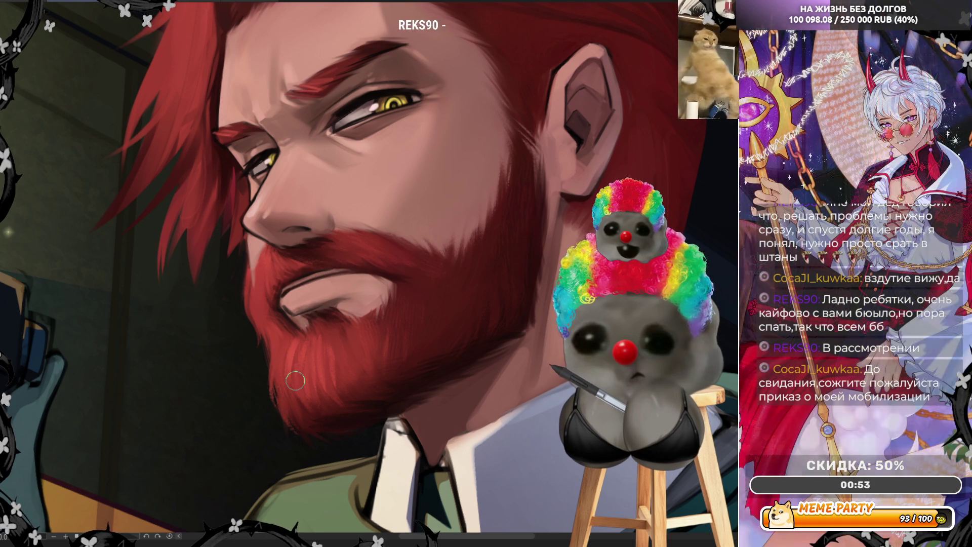
{"action": "scroll", "coordinate": [410, 493], "scroll_direction": "down", "scroll_amount": 1}
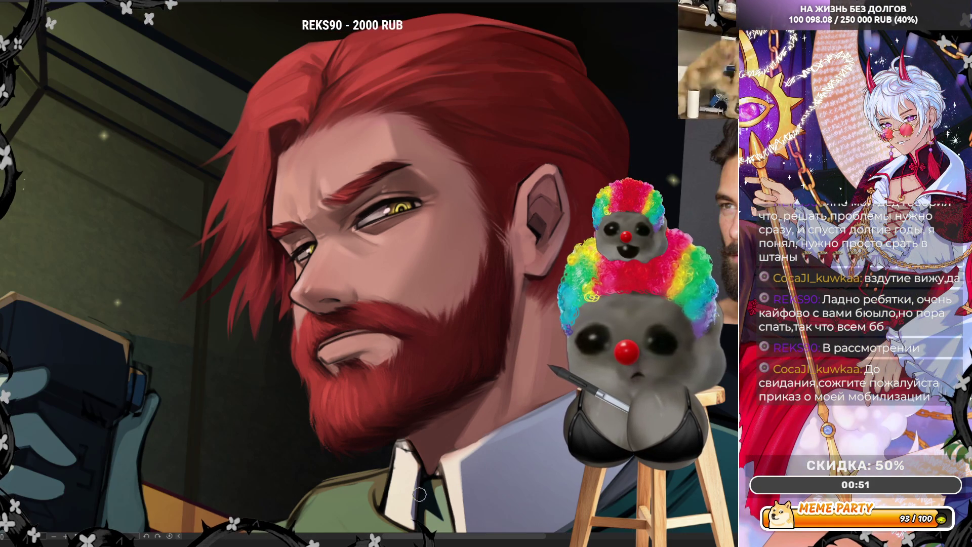
{"action": "scroll", "coordinate": [403, 341], "scroll_direction": "down", "scroll_amount": 2}
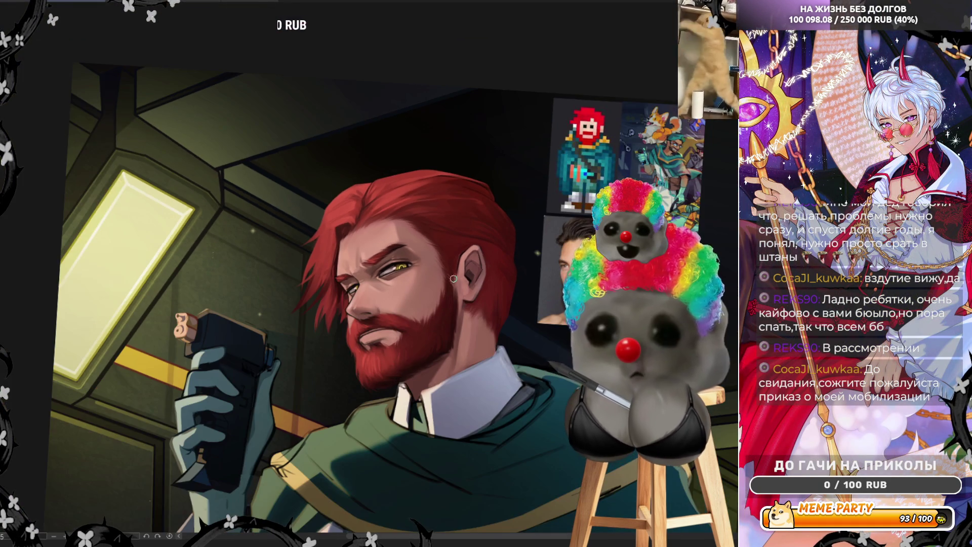
{"action": "scroll", "coordinate": [450, 272], "scroll_direction": "up", "scroll_amount": 1}
{"action": "scroll", "coordinate": [449, 269], "scroll_direction": "up", "scroll_amount": 1}
Step: Tilt the canvas view and turn it back upright while working on the face
{"action": "key", "text": "minus"}
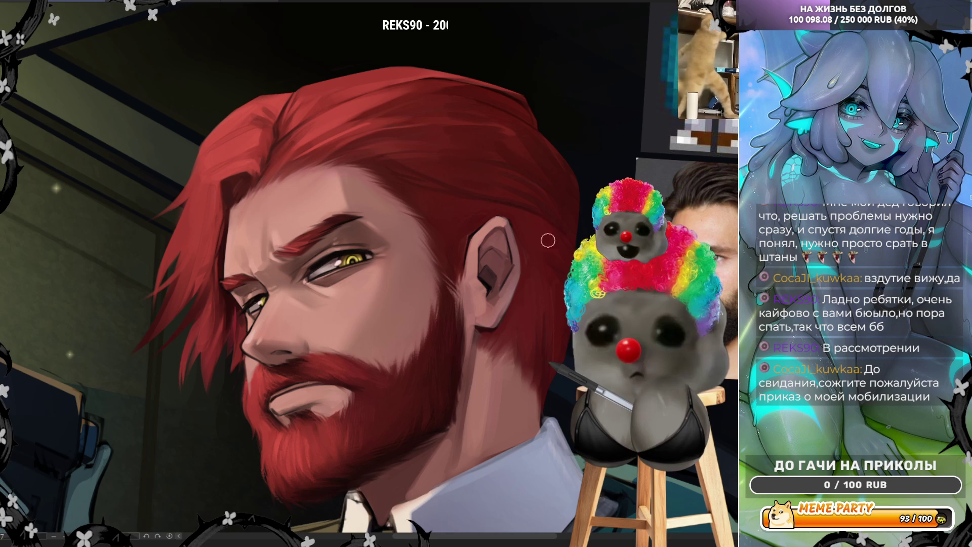
{"action": "key", "text": "minus"}
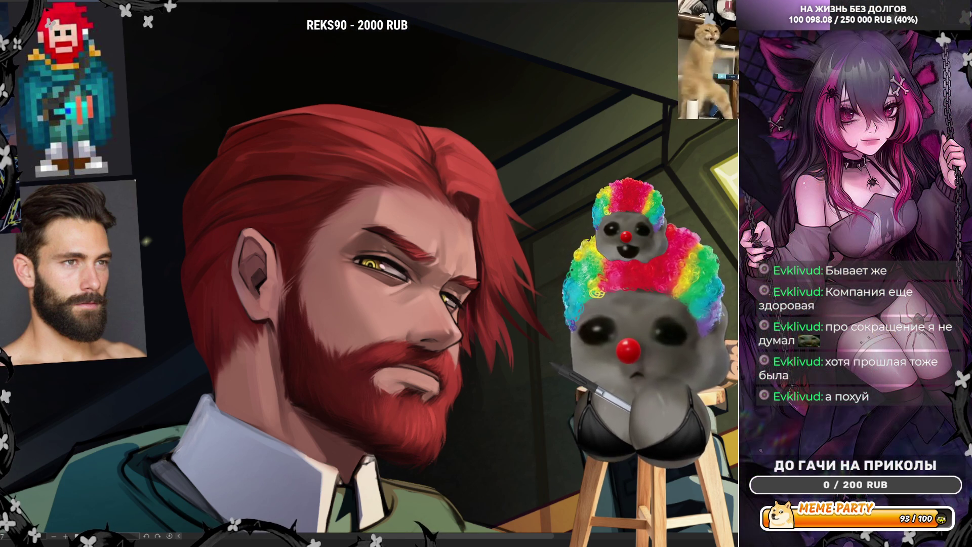
{"action": "scroll", "coordinate": [322, 326], "scroll_direction": "down", "scroll_amount": 2}
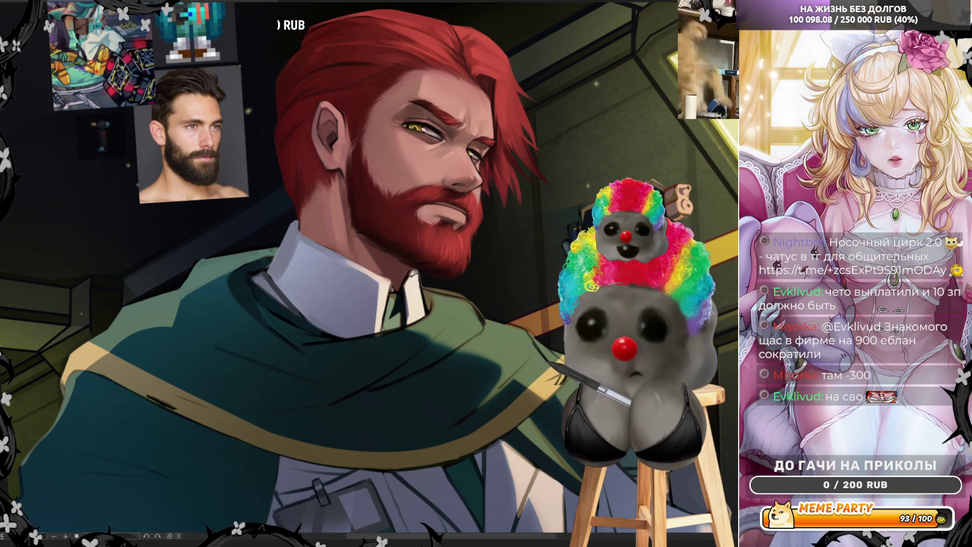
Step: Mirror the canvas view to check the whole figure
{"action": "key", "text": "m"}
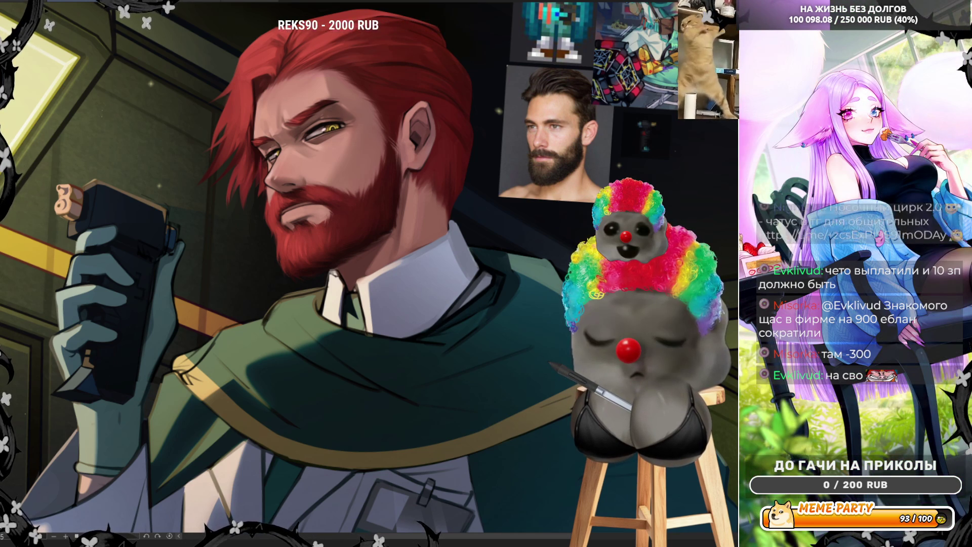
{"action": "scroll", "coordinate": [364, 273], "scroll_direction": "down", "scroll_amount": 3}
{"action": "scroll", "coordinate": [365, 274], "scroll_direction": "up", "scroll_amount": 2}
{"action": "scroll", "coordinate": [365, 274], "scroll_direction": "up", "scroll_amount": 2}
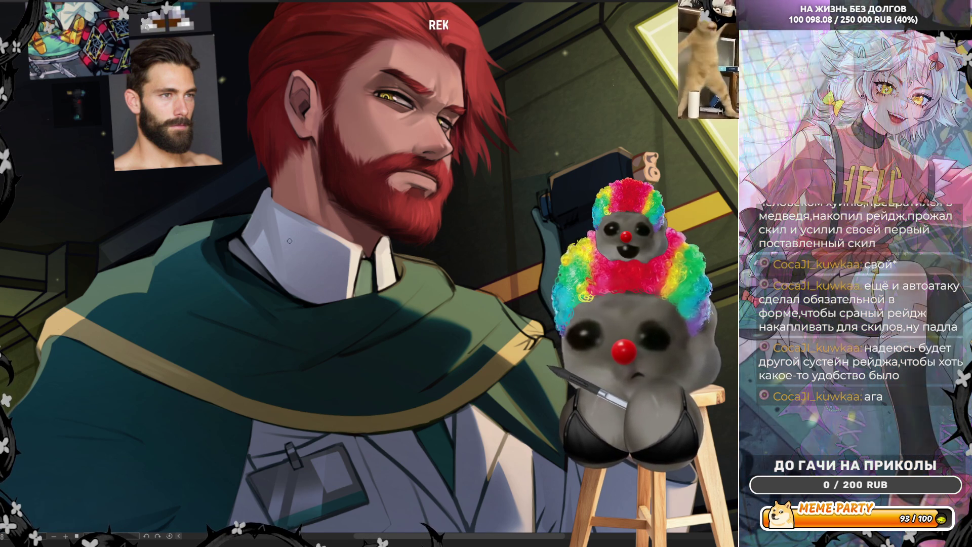
Step: Sample a colour from the painting and flip the view horizontally again
{"action": "left_click", "coordinate": [367, 221]}
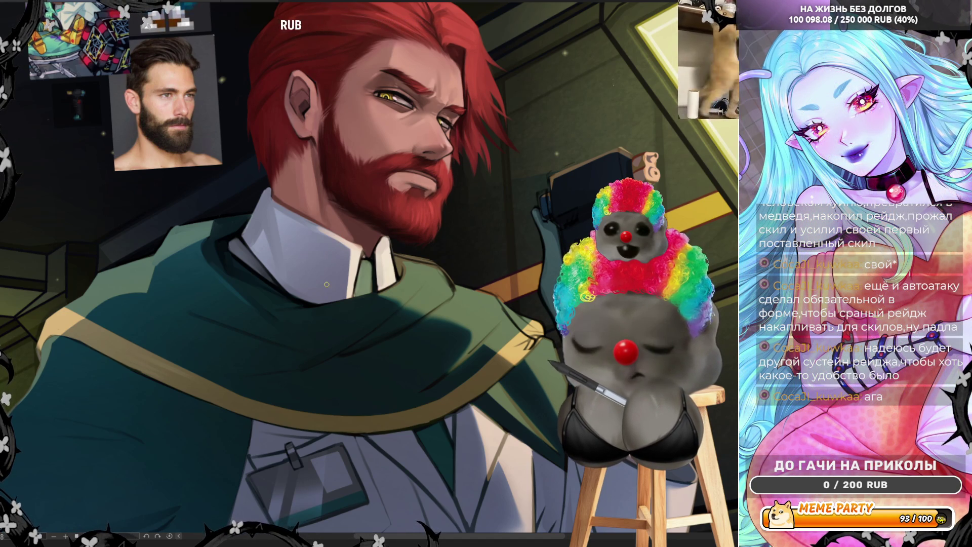
{"action": "scroll", "coordinate": [326, 284], "scroll_direction": "down", "scroll_amount": 2}
{"action": "scroll", "coordinate": [327, 284], "scroll_direction": "down", "scroll_amount": 2}
{"action": "scroll", "coordinate": [413, 254], "scroll_direction": "up", "scroll_amount": 2}
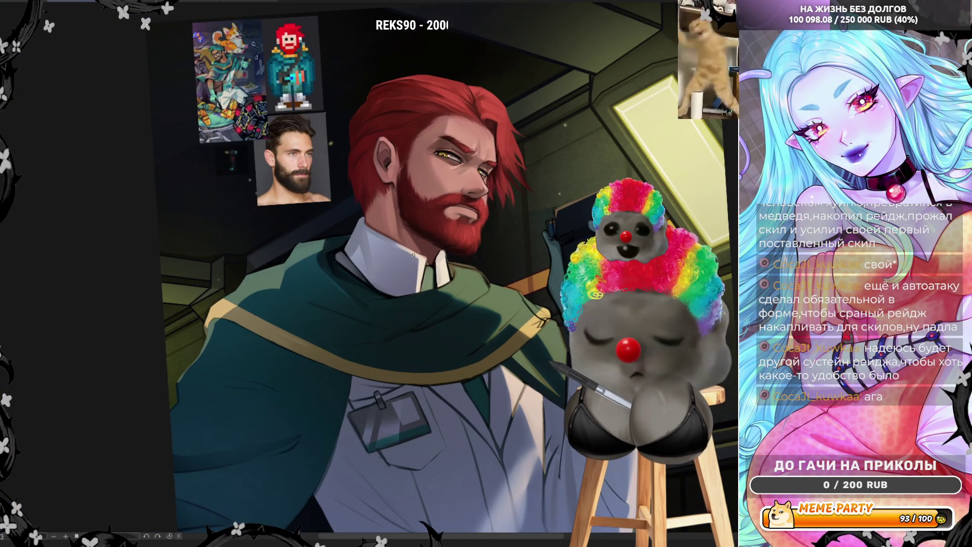
{"action": "key", "text": "m"}
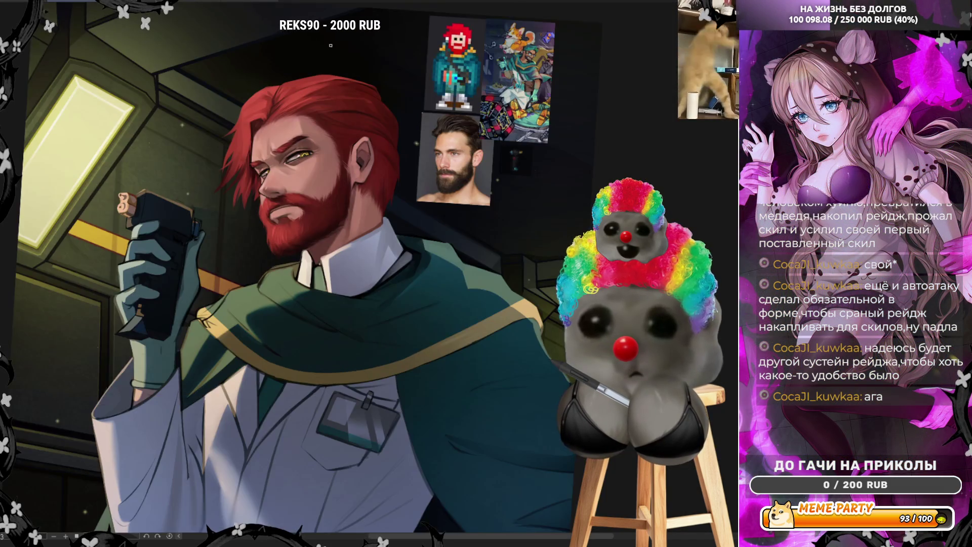
{"action": "scroll", "coordinate": [378, 43], "scroll_direction": "up", "scroll_amount": 2}
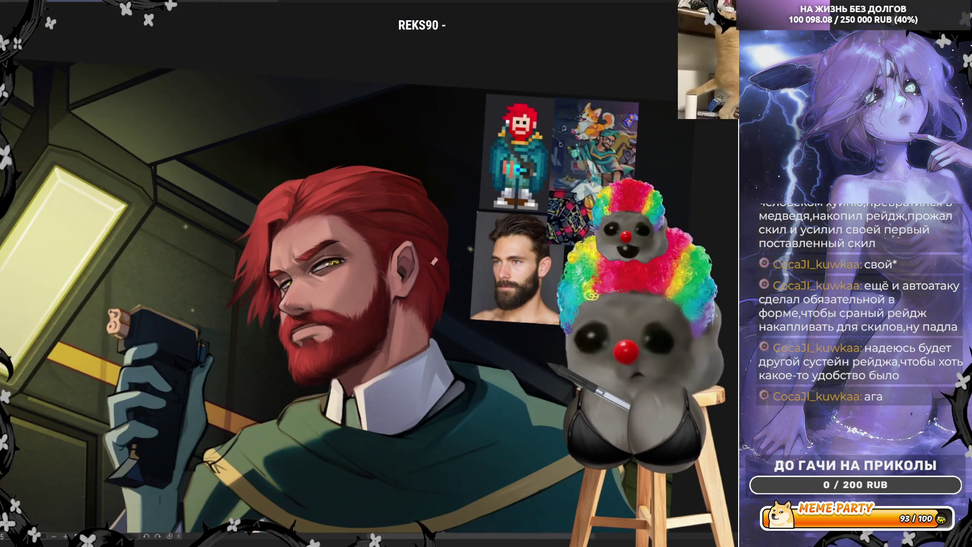
{"action": "scroll", "coordinate": [352, 313], "scroll_direction": "down", "scroll_amount": 3}
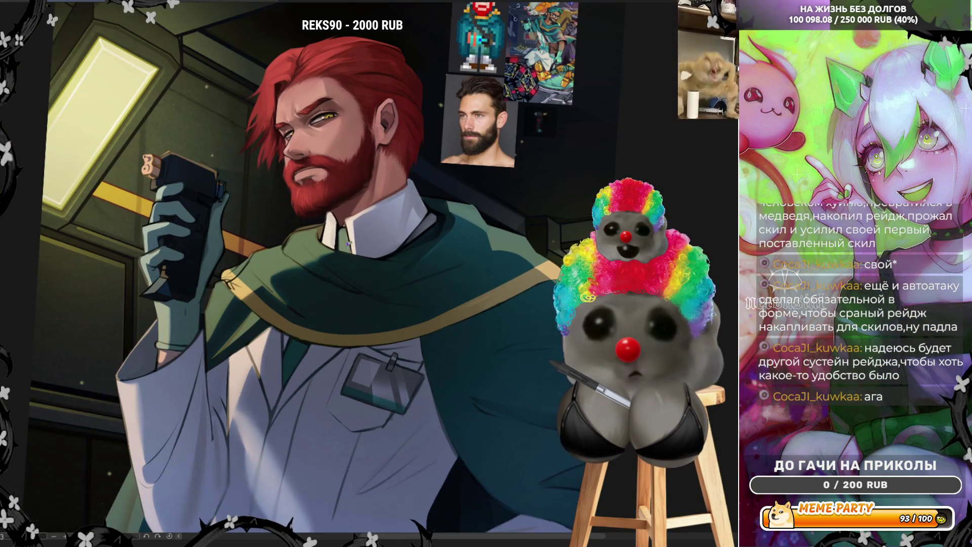
{"action": "scroll", "coordinate": [342, 304], "scroll_direction": "up", "scroll_amount": 2}
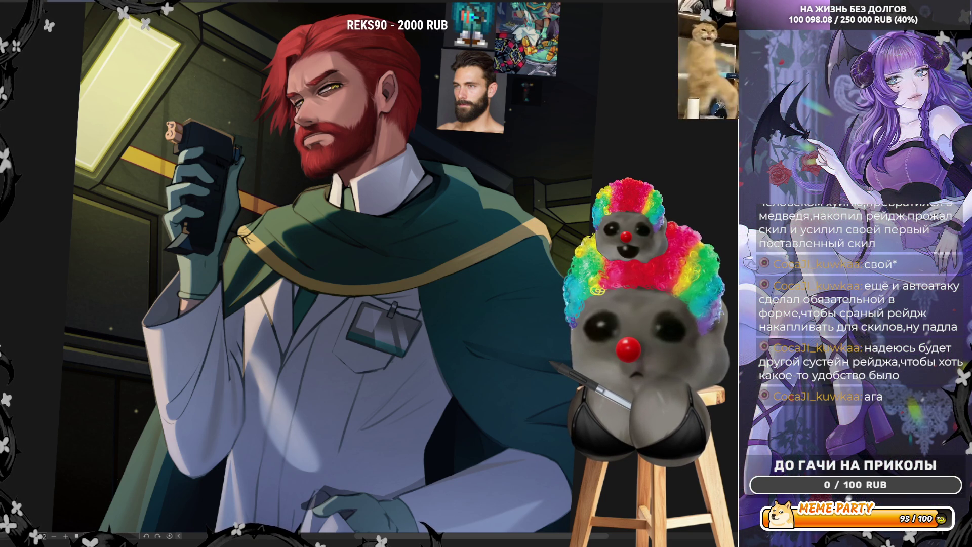
Step: Preview the painting in greyscale and warm, grey-red and teal tints, ending brighter and more saturated
{"action": "key", "text": "ctrl+y"}
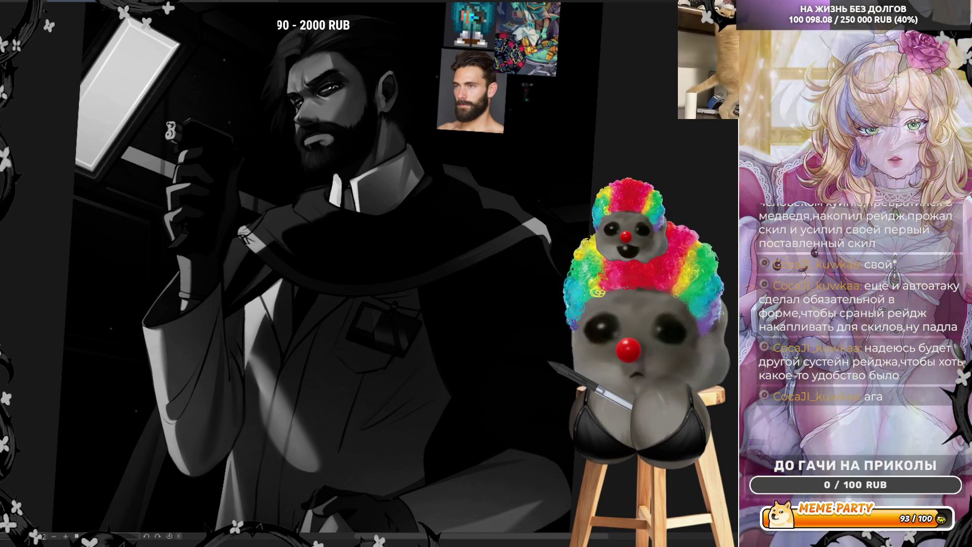
{"action": "key", "text": "ctrl+y"}
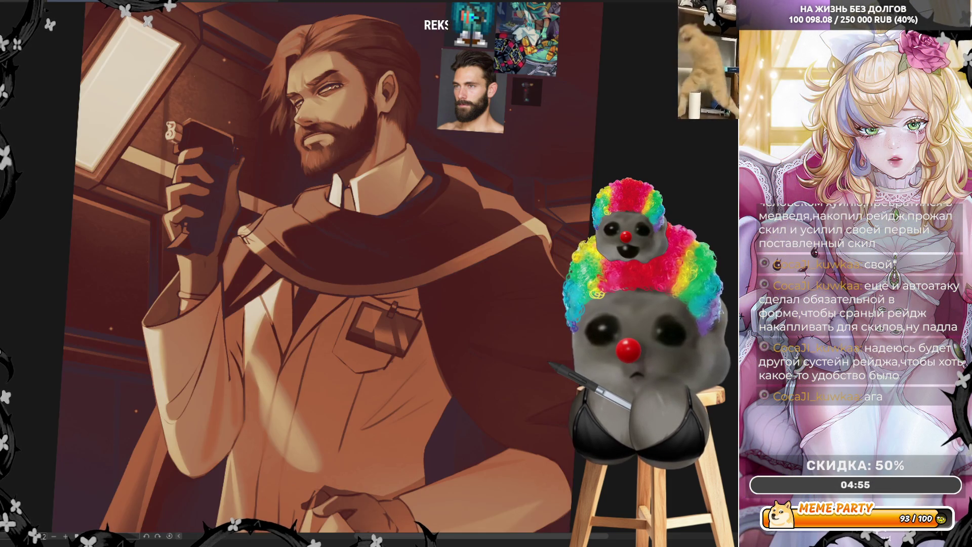
{"action": "key", "text": "ctrl+z"}
{"action": "key", "text": "ctrl+z"}
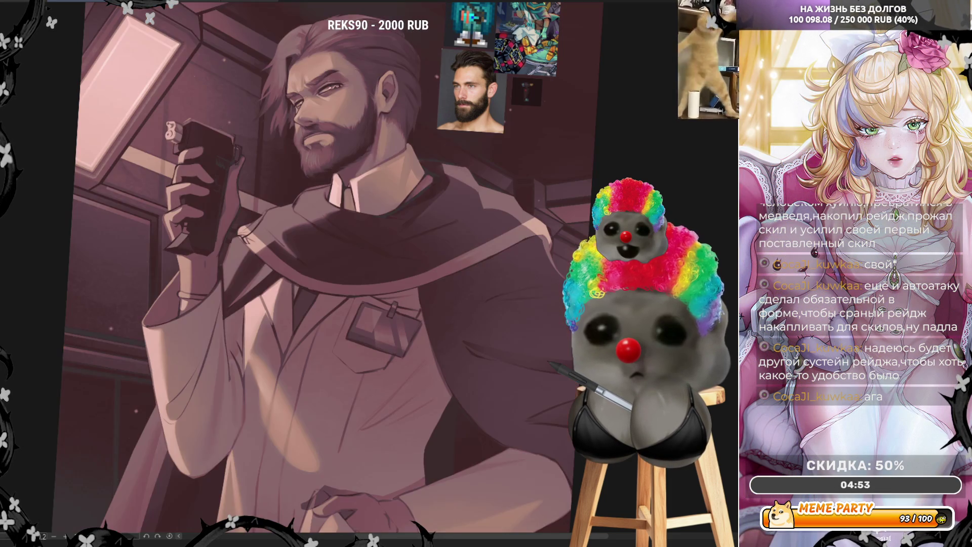
{"action": "key", "text": "ctrl+z"}
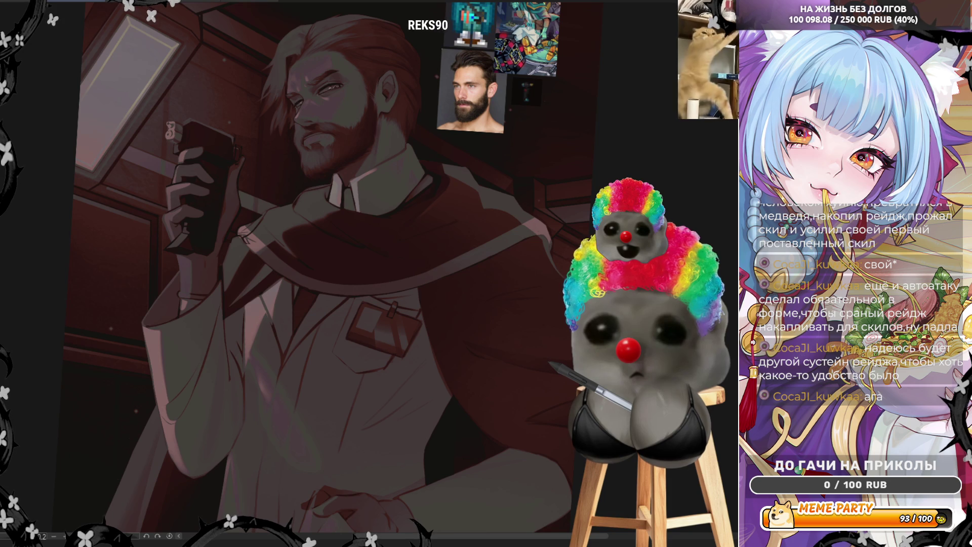
{"action": "key", "text": "ctrl+z"}
{"action": "key", "text": "ctrl+z"}
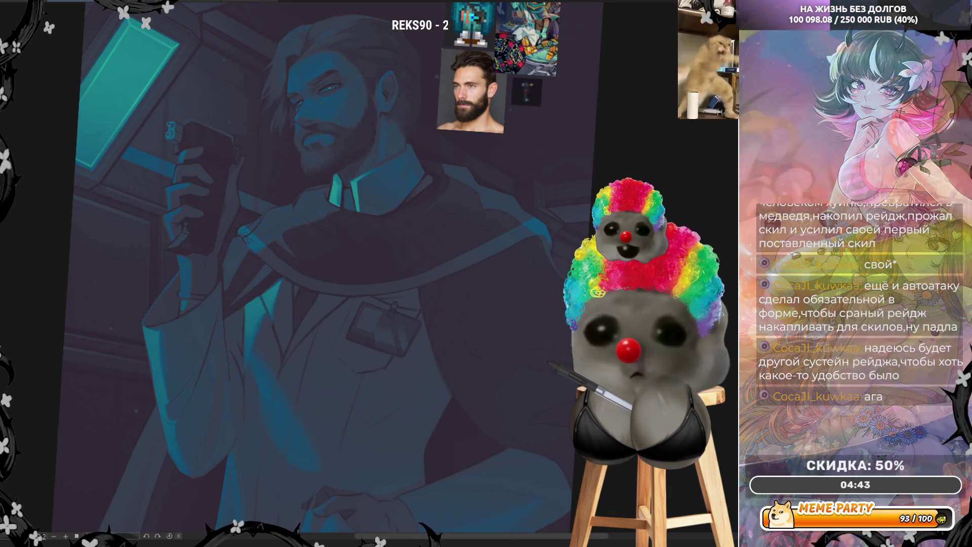
{"action": "key", "text": "ctrl+z"}
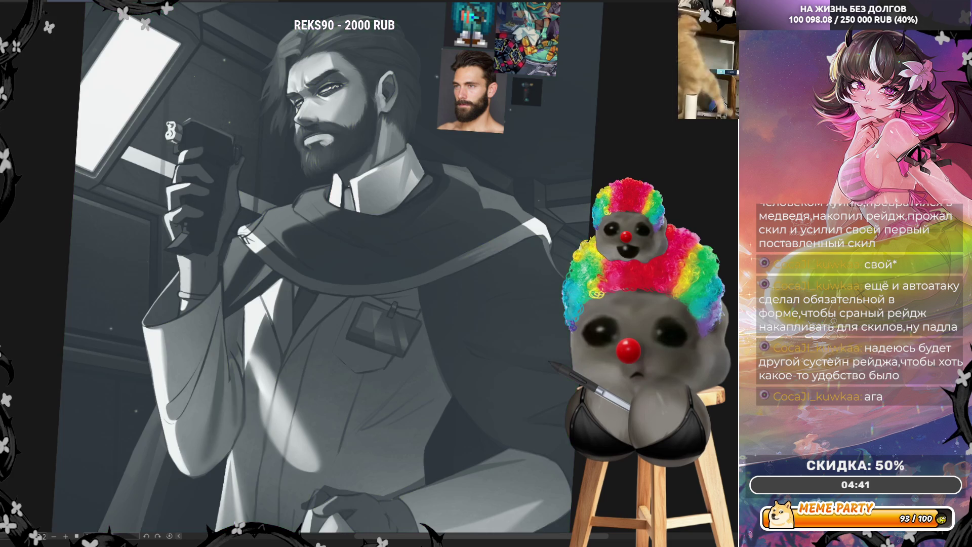
{"action": "key", "text": "ctrl+z"}
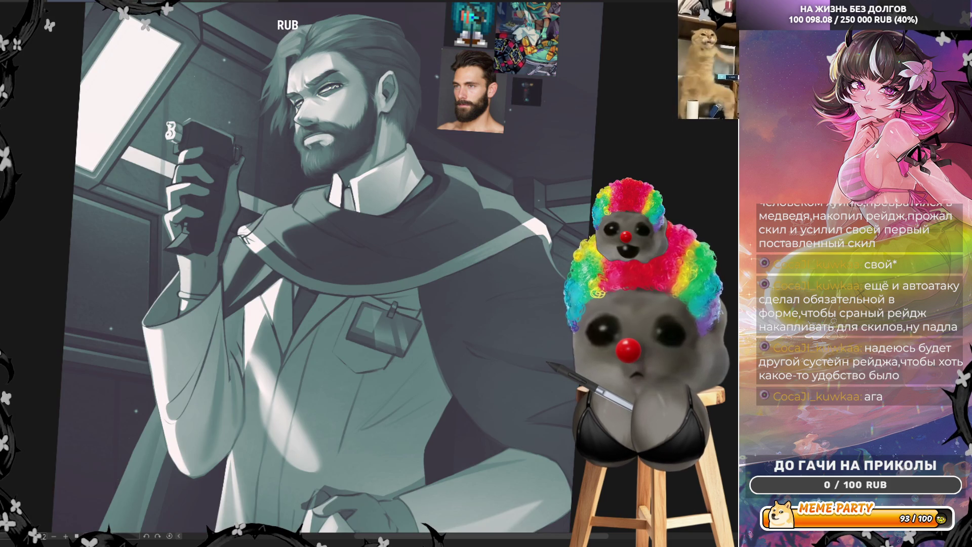
{"action": "key", "text": "ctrl+z"}
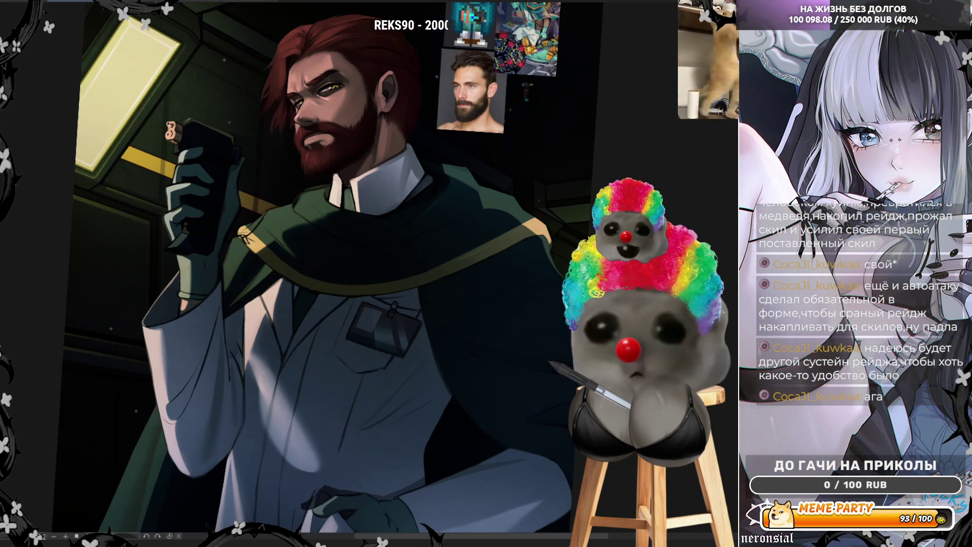
{"action": "key", "text": "ctrl+z"}
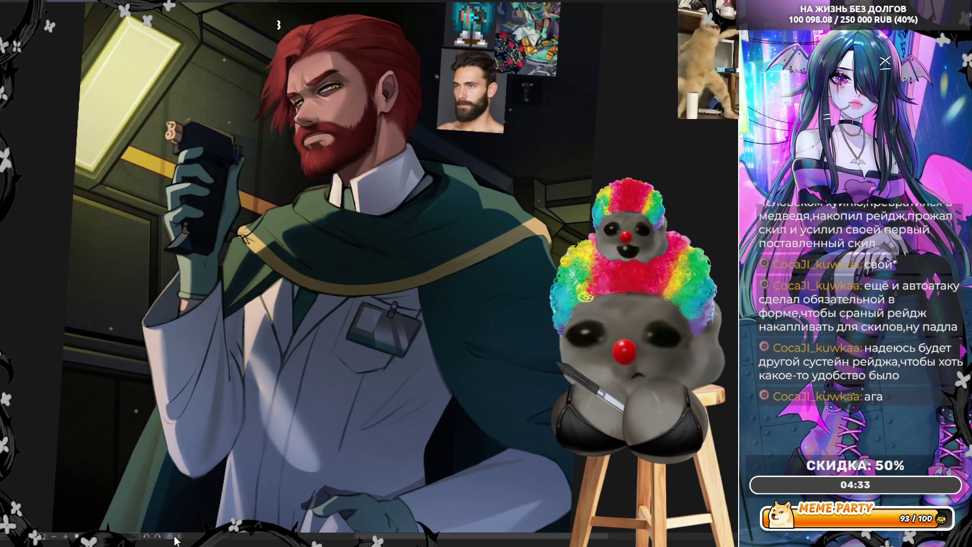
Step: Fit the whole painting in view
{"action": "key", "text": "minus"}
{"action": "key", "text": "minus"}
{"action": "key", "text": "plus"}
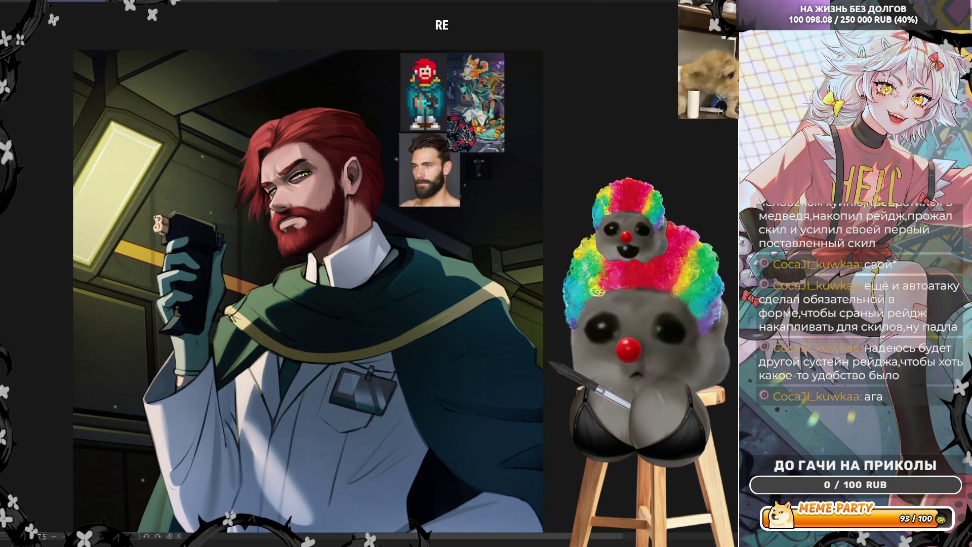
Step: Mirror the canvas so the bearded man faces right to check composition
{"action": "key", "text": "m"}
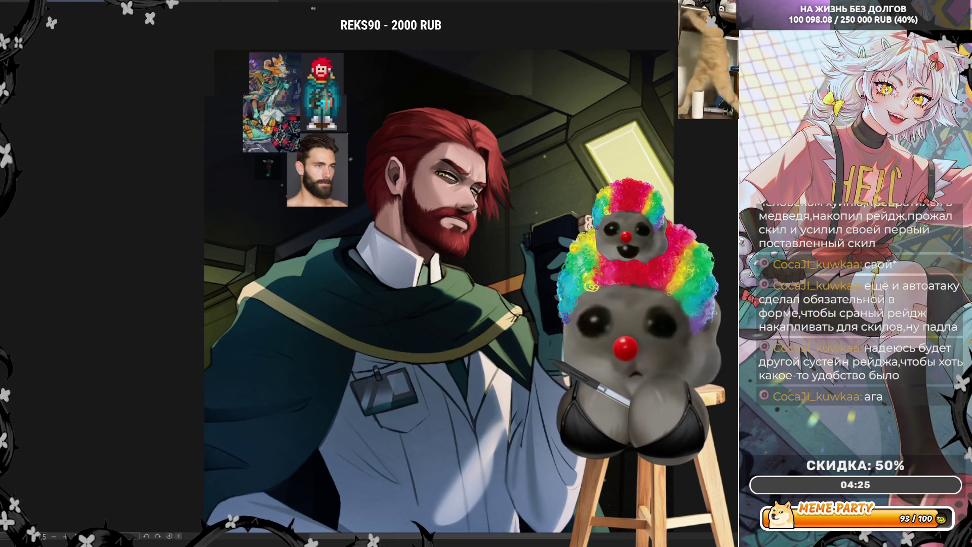
{"action": "scroll", "coordinate": [395, 288], "scroll_direction": "up", "scroll_amount": 2}
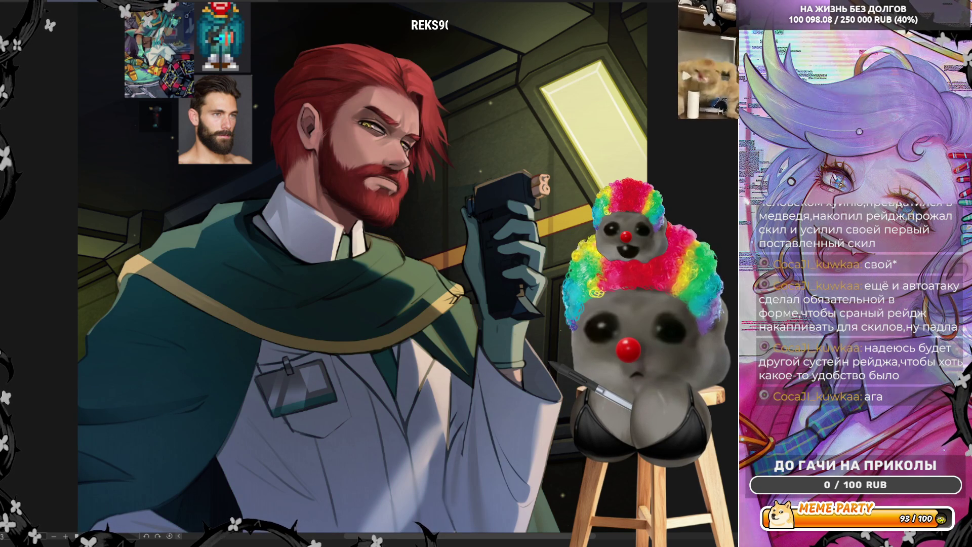
{"action": "scroll", "coordinate": [381, 255], "scroll_direction": "down", "scroll_amount": 2}
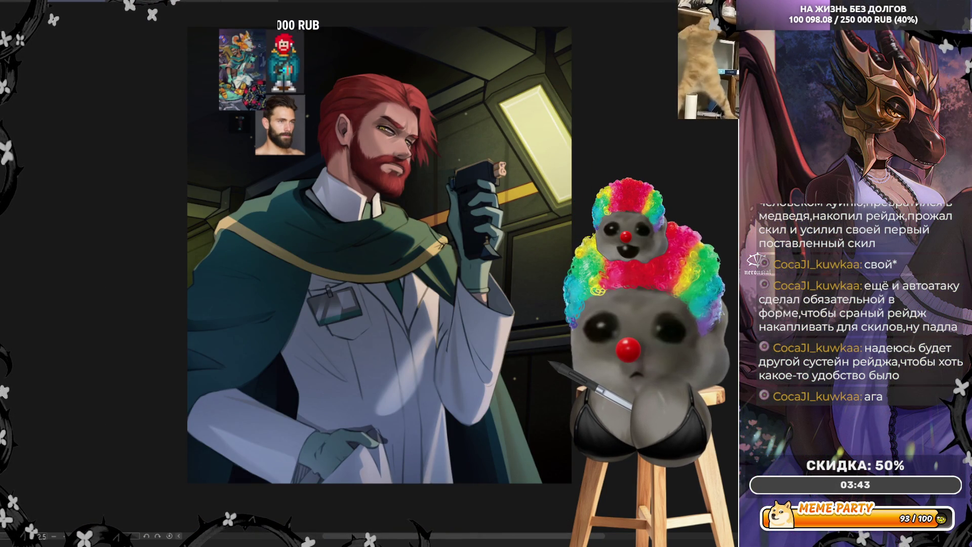
{"action": "scroll", "coordinate": [370, 271], "scroll_direction": "up", "scroll_amount": 1}
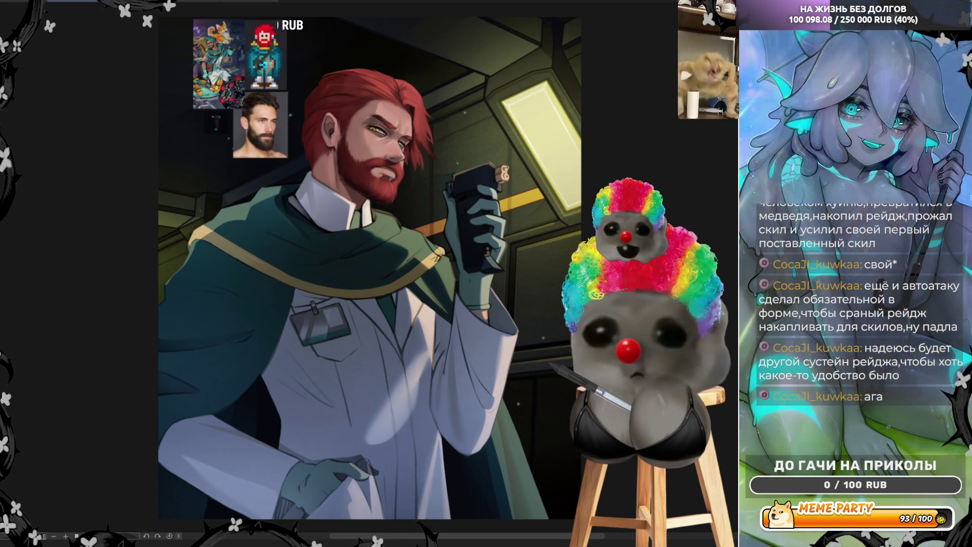
Step: Tone the hair browner and the cloak darker teal, then restore the original orientation
{"action": "key", "text": "ctrl+z"}
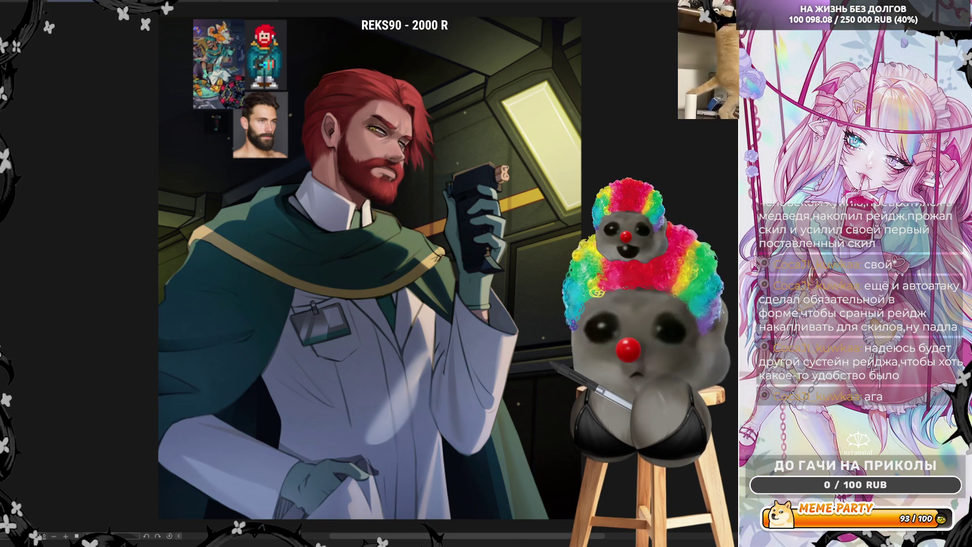
{"action": "key", "text": "h"}
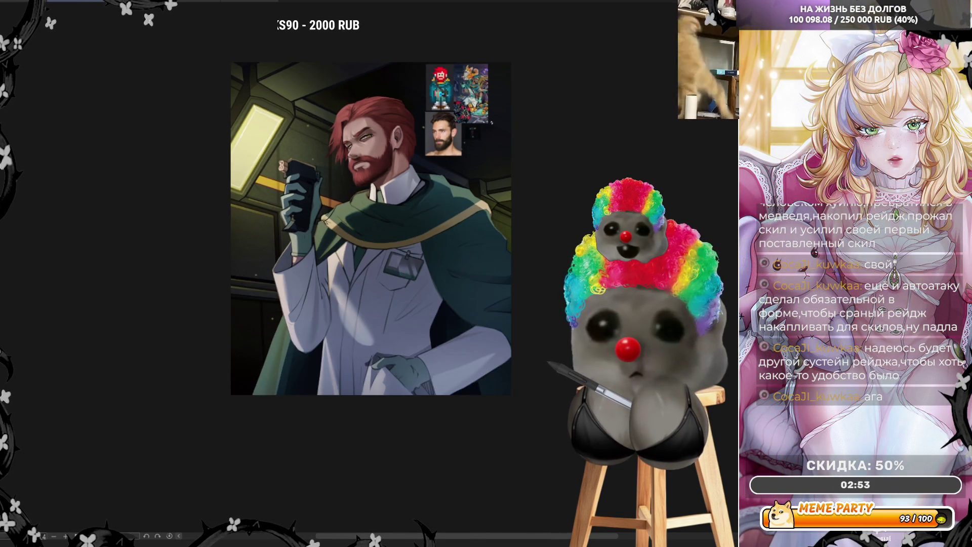
{"action": "scroll", "coordinate": [282, 310], "scroll_direction": "up", "scroll_amount": 4}
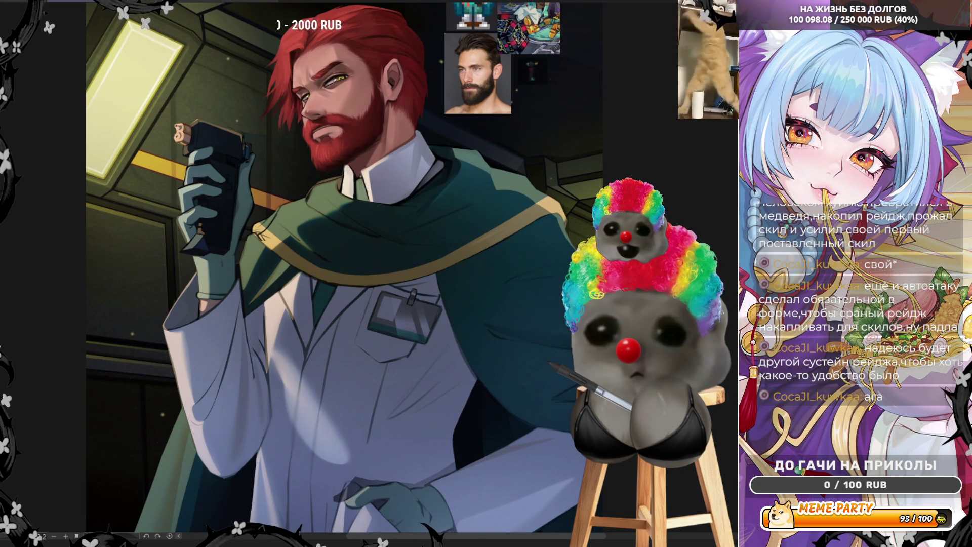
{"action": "scroll", "coordinate": [335, 274], "scroll_direction": "up", "scroll_amount": 1}
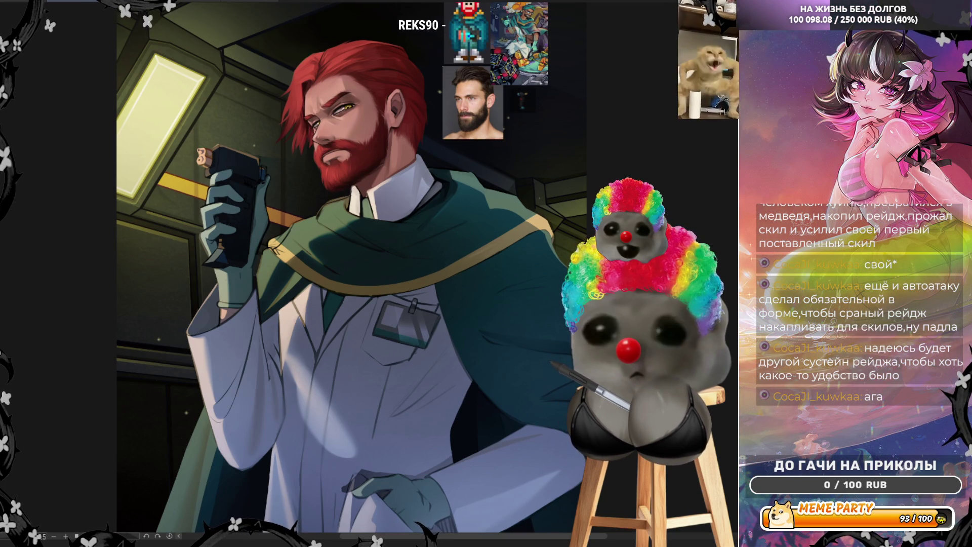
{"action": "scroll", "coordinate": [380, 241], "scroll_direction": "up", "scroll_amount": 1}
{"action": "scroll", "coordinate": [378, 240], "scroll_direction": "up", "scroll_amount": 1}
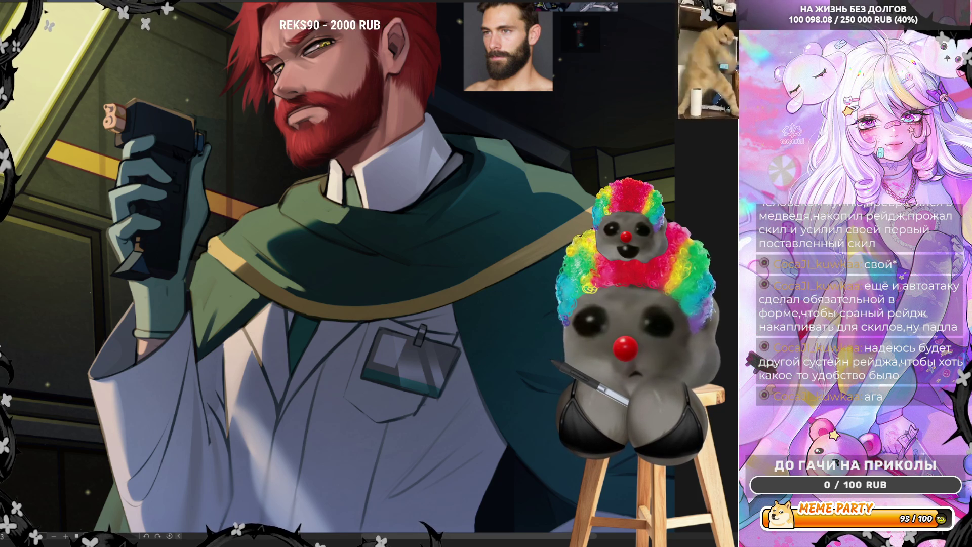
Step: Mirror the canvas to check the drawing before tracing cloak folds
{"action": "key", "text": "m"}
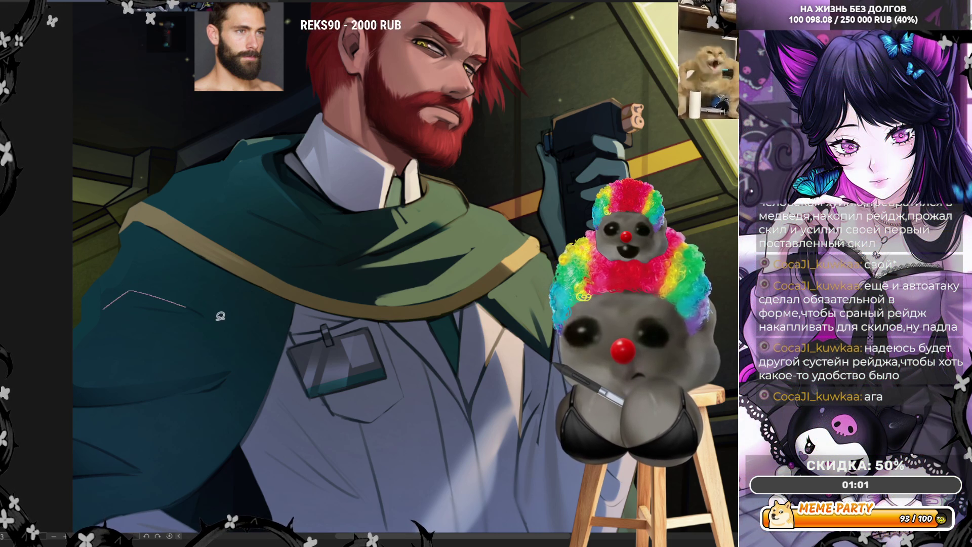
Step: Lasso fold shapes on the cloak's left side, along the gold trim and the lower edge
{"action": "left_click_drag", "start_coordinate": [219, 316], "coordinate": [221, 321]}
{"action": "left_click_drag", "start_coordinate": [127, 304], "coordinate": [141, 302]}
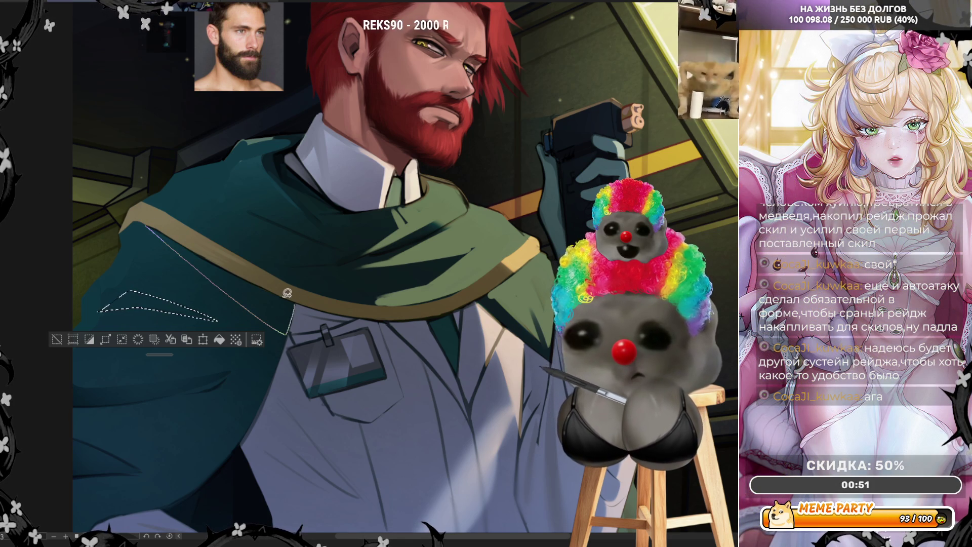
{"action": "left_click_drag", "start_coordinate": [148, 228], "coordinate": [285, 334]}
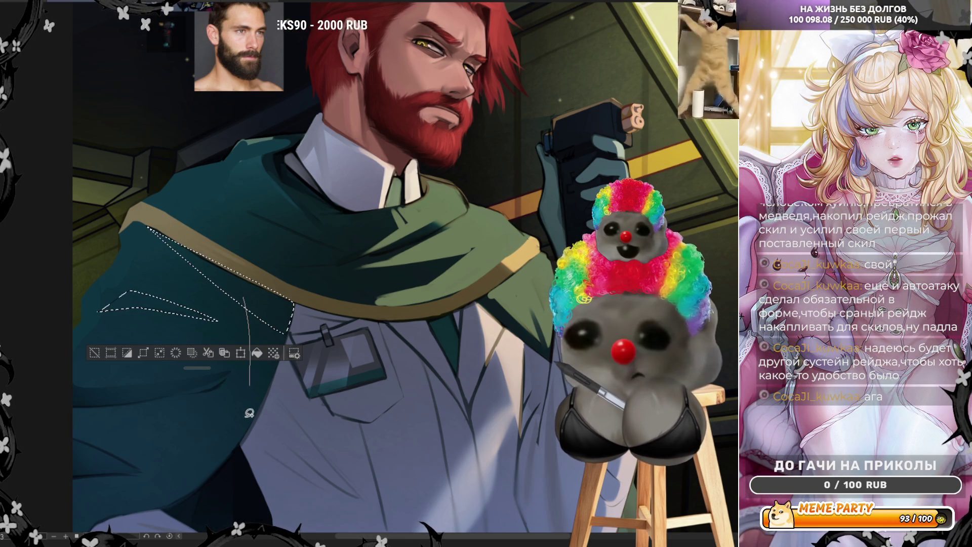
{"action": "left_click_drag", "start_coordinate": [253, 420], "coordinate": [249, 426]}
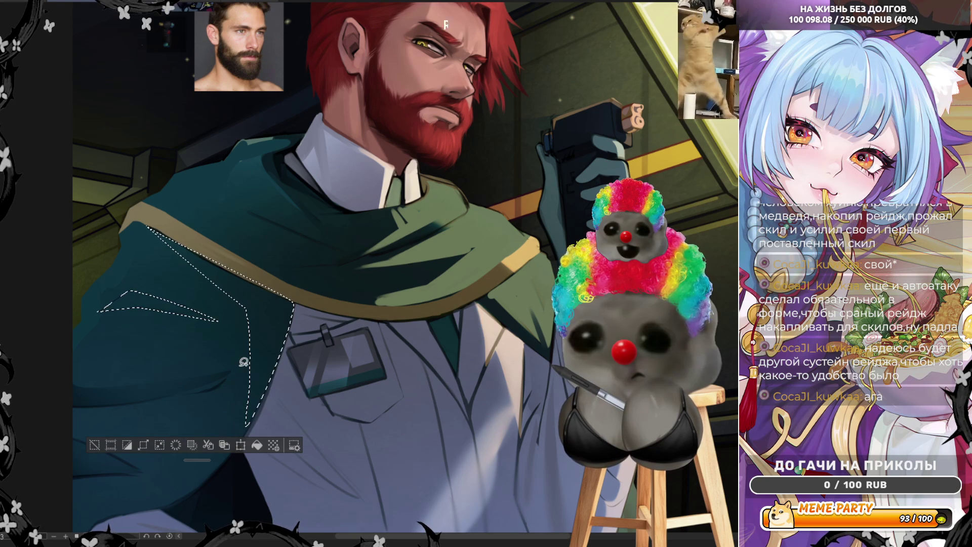
{"action": "left_click_drag", "start_coordinate": [47, 411], "coordinate": [53, 370]}
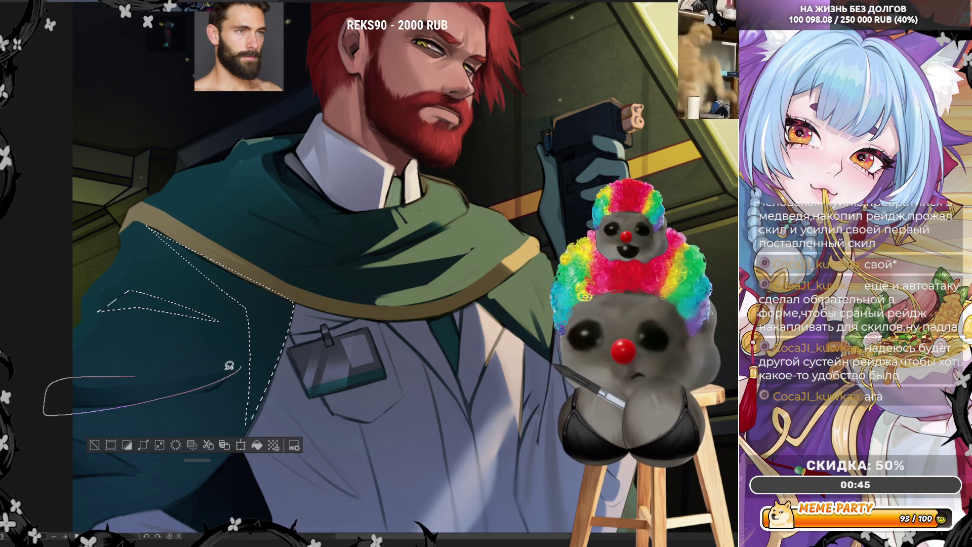
{"action": "left_click_drag", "start_coordinate": [249, 359], "coordinate": [249, 363]}
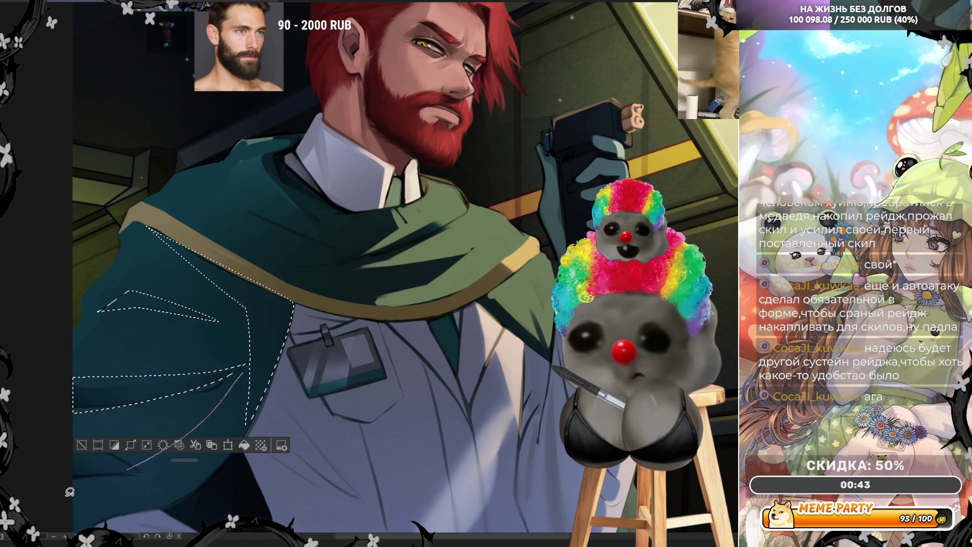
Step: Add fold selections at the cloak's lower left, its edge and its upper edge
{"action": "left_click_drag", "start_coordinate": [60, 493], "coordinate": [64, 492]}
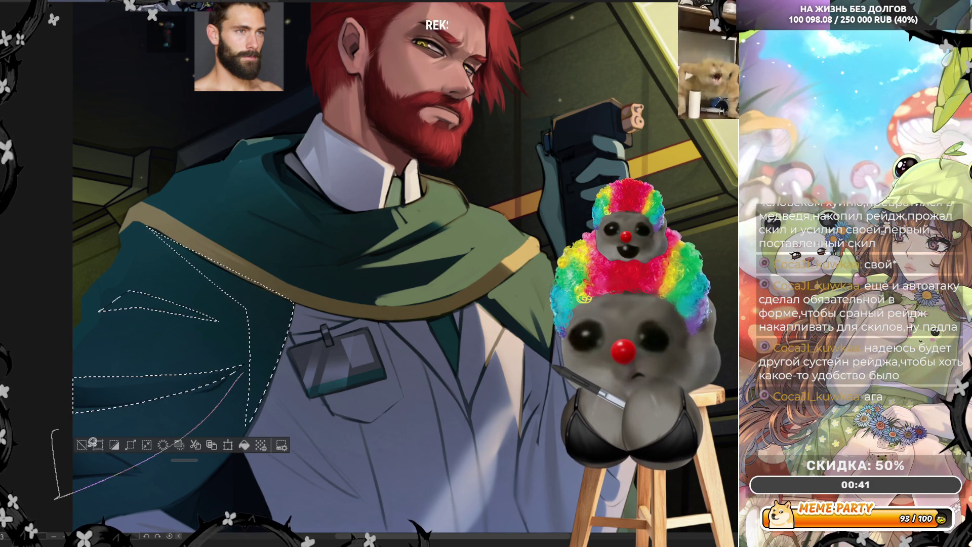
{"action": "left_click_drag", "start_coordinate": [89, 439], "coordinate": [125, 442]}
{"action": "left_click_drag", "start_coordinate": [231, 382], "coordinate": [233, 384]}
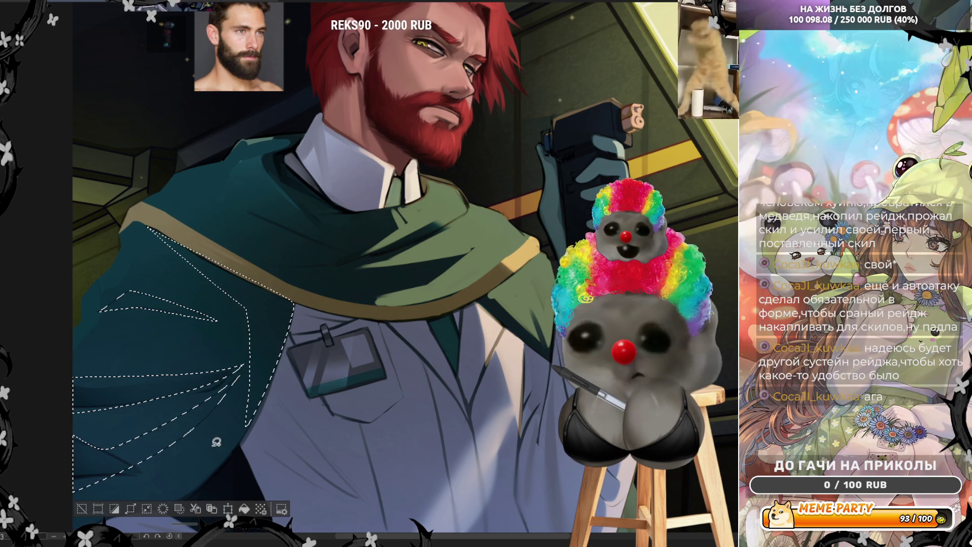
{"action": "mouse_move", "coordinate": [230, 429]}
{"action": "left_mouse_down"}
{"action": "mouse_move", "coordinate": [194, 472]}
{"action": "mouse_move", "coordinate": [234, 405]}
{"action": "left_mouse_up"}
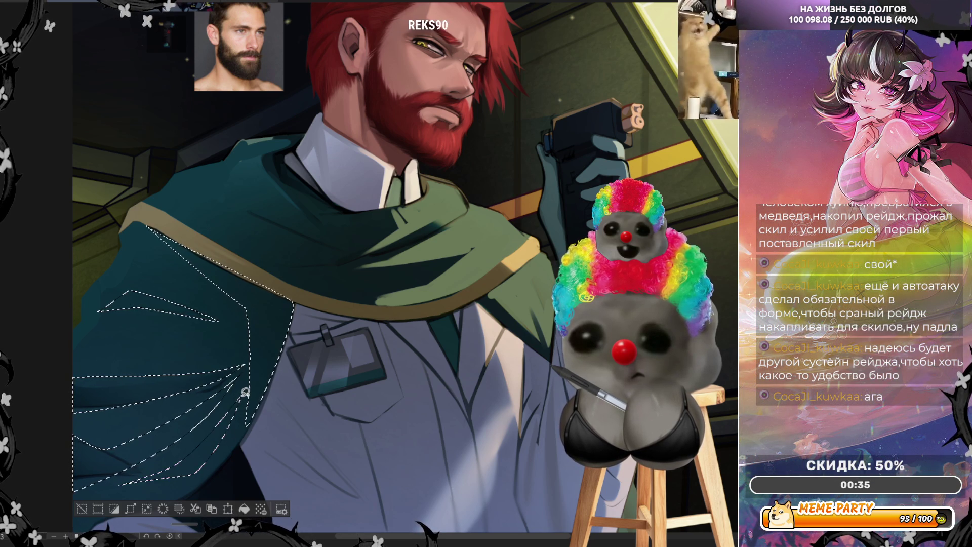
{"action": "mouse_move", "coordinate": [197, 185]}
{"action": "left_mouse_down"}
{"action": "mouse_move", "coordinate": [363, 251]}
{"action": "mouse_move", "coordinate": [217, 183]}
{"action": "mouse_move", "coordinate": [243, 140]}
{"action": "left_mouse_up"}
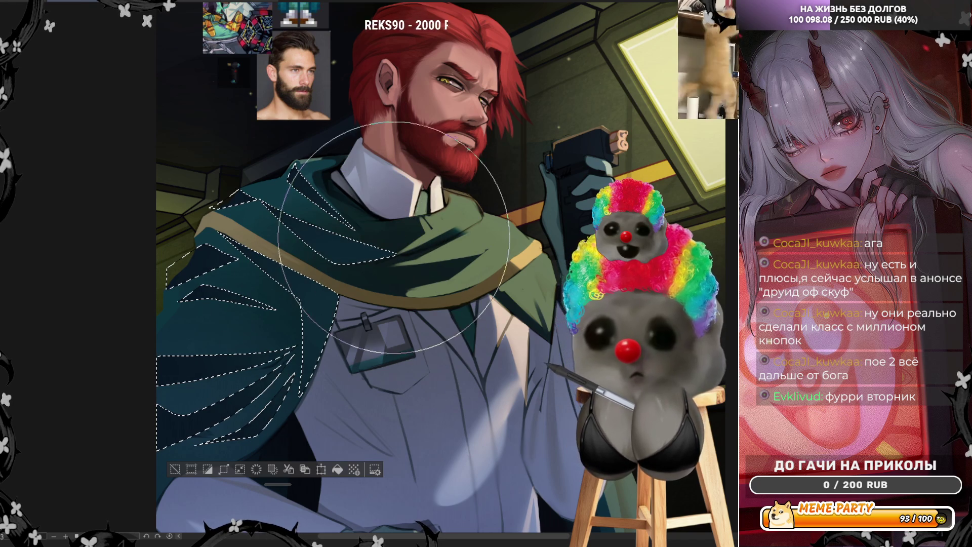
Step: Enlarge the brush and mirror the canvas horizontally to check the cloak folds
{"action": "key", "text": "["}
{"action": "key", "text": "]"}
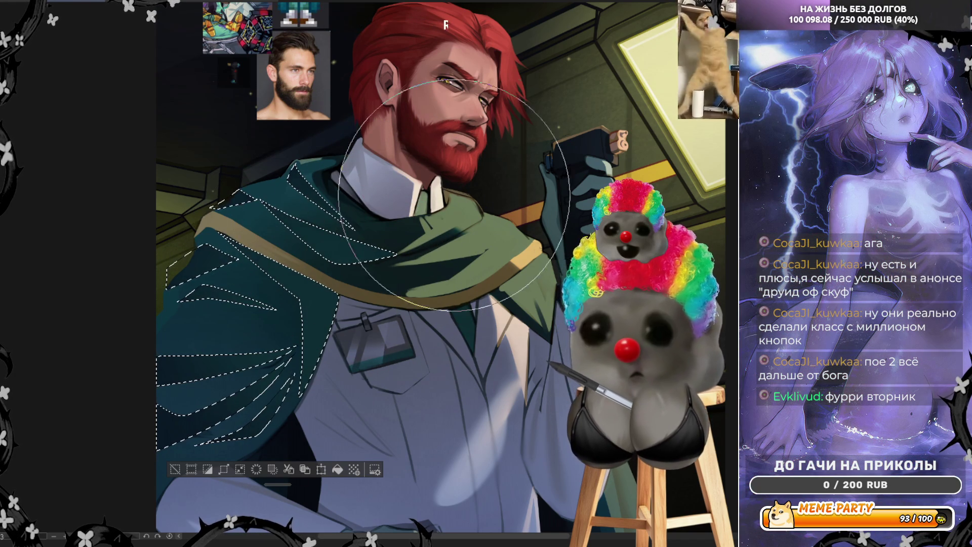
{"action": "key", "text": "h"}
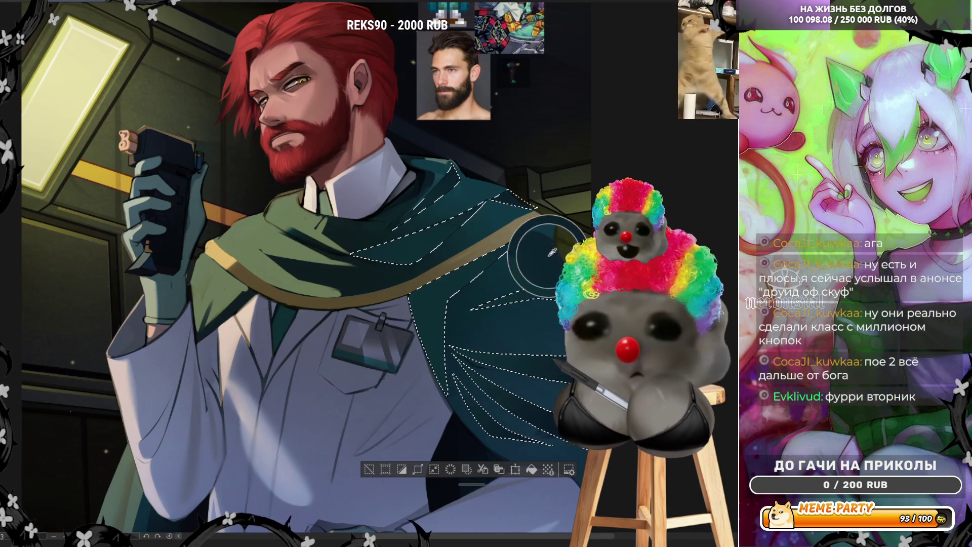